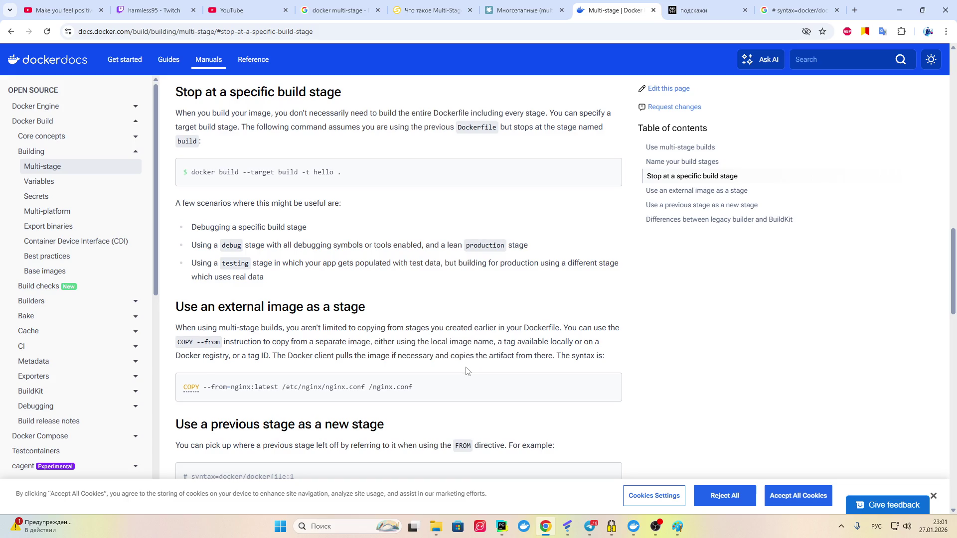
Step: Translate the word 'necessary' and the sentence about pulling the image into Russian
left_click_drag(430, 356, 398, 359)
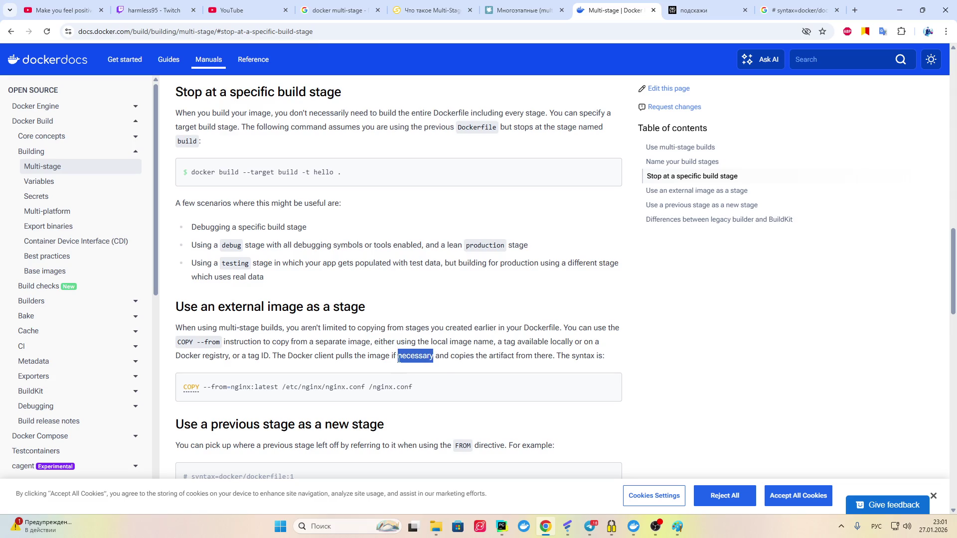
left_click(497, 367)
left_click_drag(551, 356, 273, 356)
left_click(560, 370)
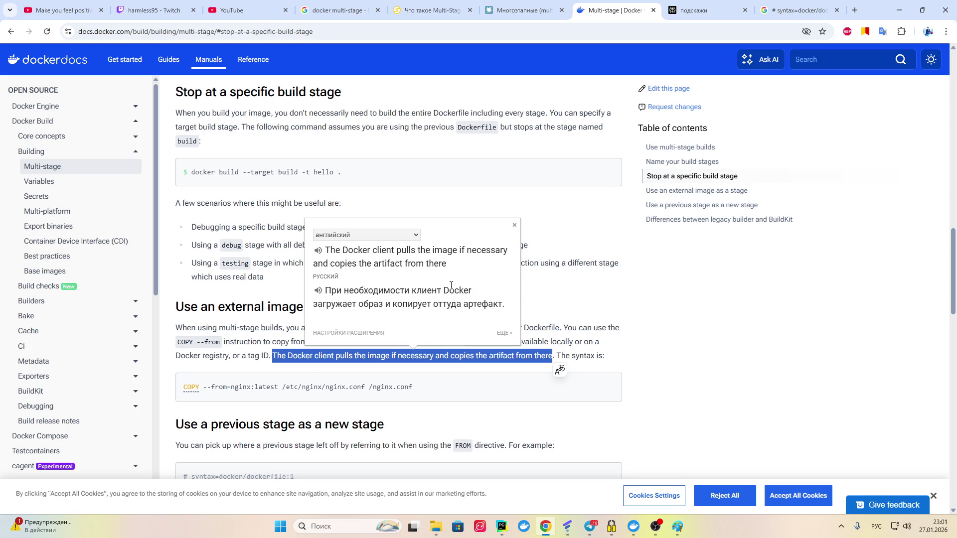
left_click(665, 339)
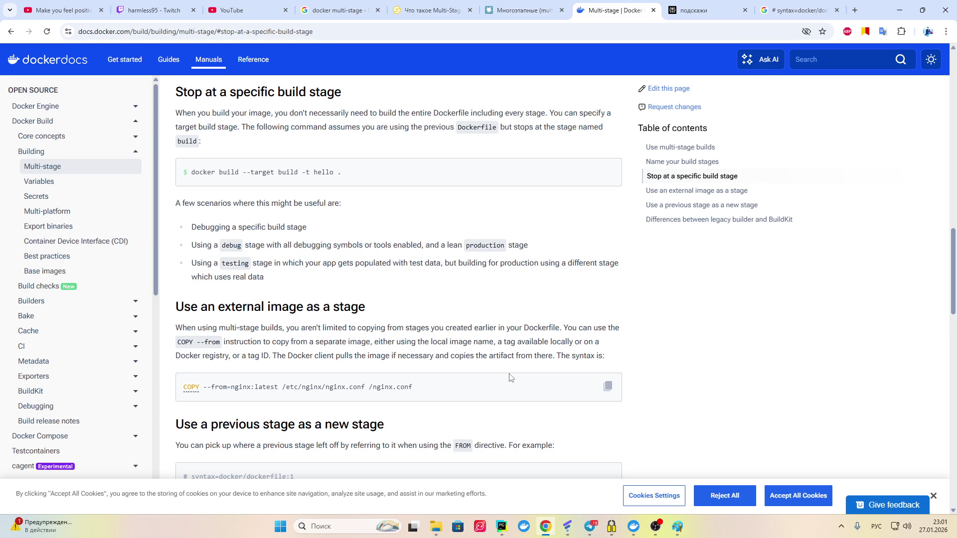
Step: Get the Russian translation of the COPY --from example line
left_click_drag(426, 390, 166, 393)
left_click(420, 401)
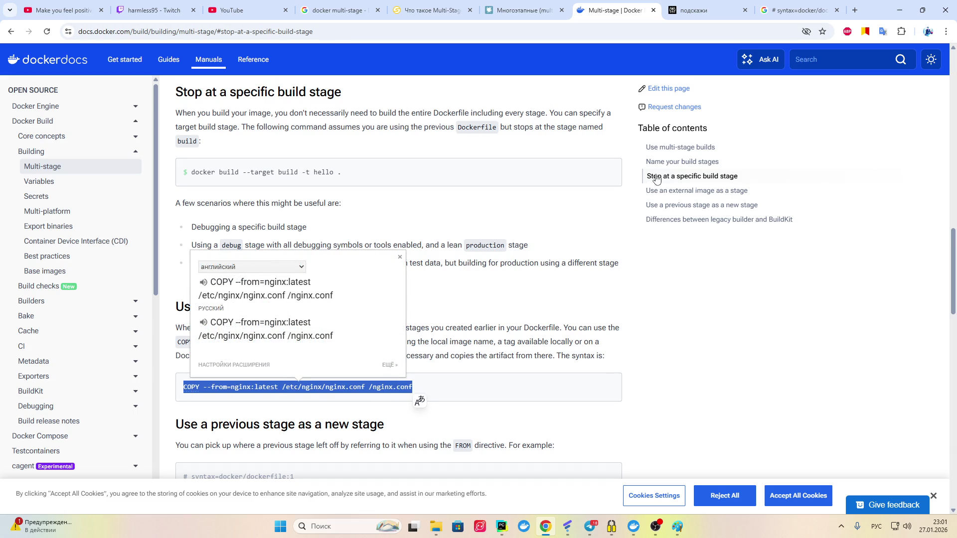
left_click(798, 10)
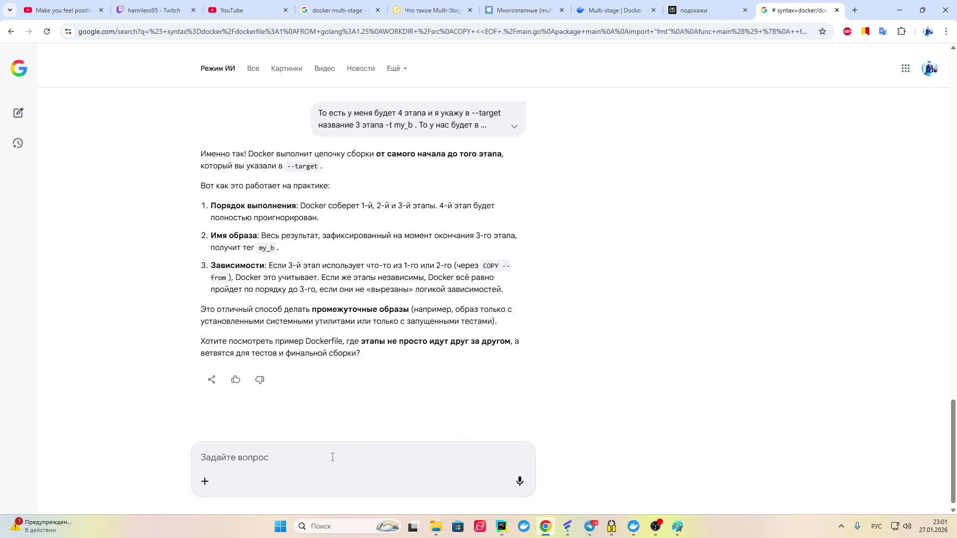
Step: Ask AI Mode about the pasted COPY --from=nginx:latest line and read through its answer
left_click(281, 453)
key("ctrl+v")
key("Return")
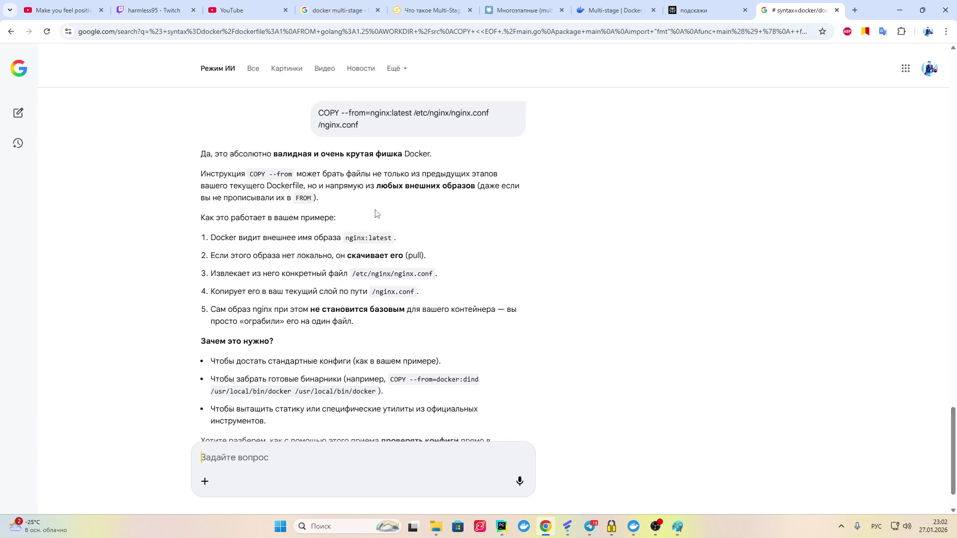
scroll(378, 218, "up", 1)
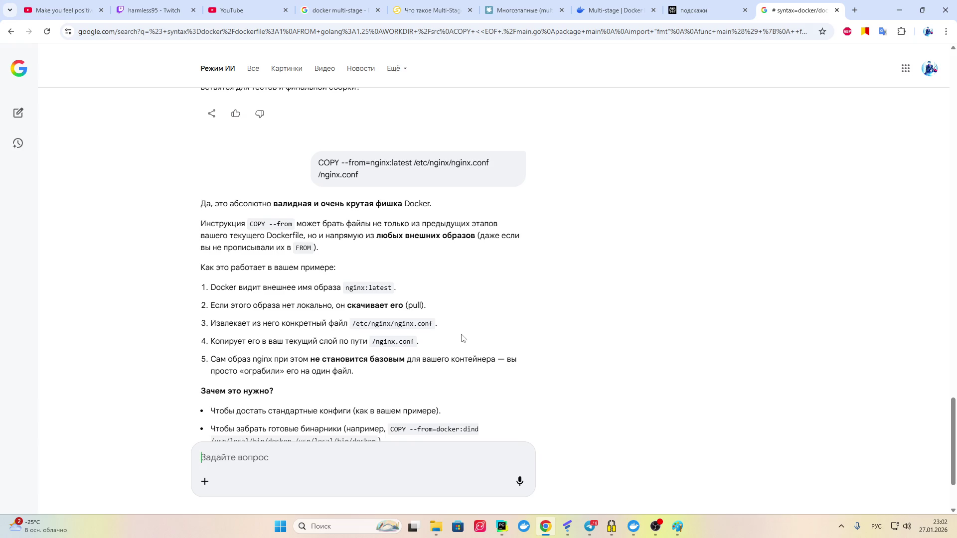
scroll(427, 314, "down", 1)
scroll(423, 309, "down", 1)
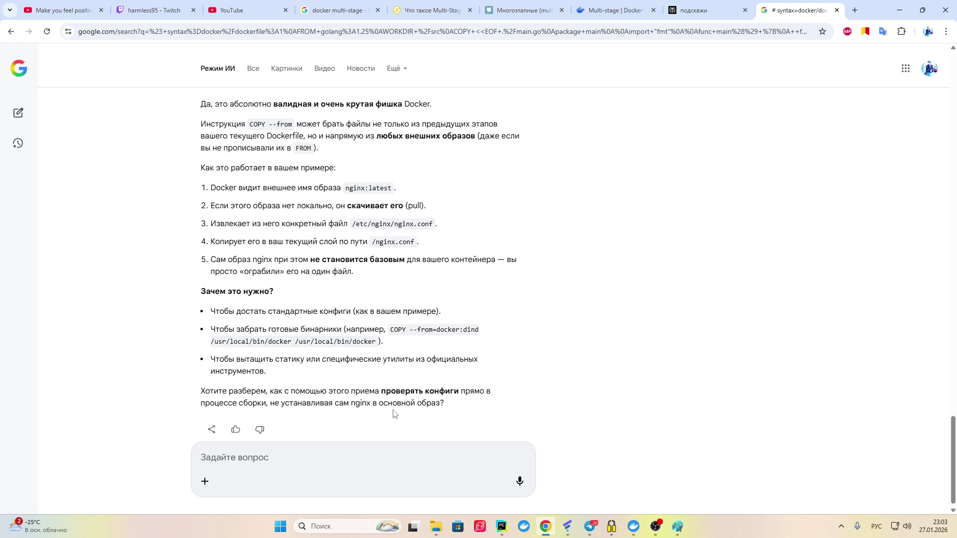
left_click(601, 9)
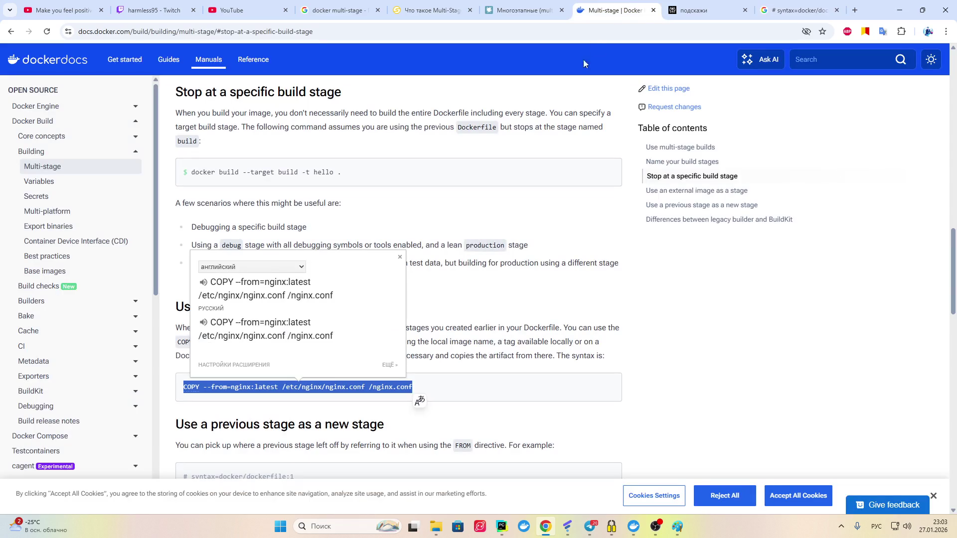
Step: Close the COPY line's translation popup and bring the Paint window back
left_click(480, 323)
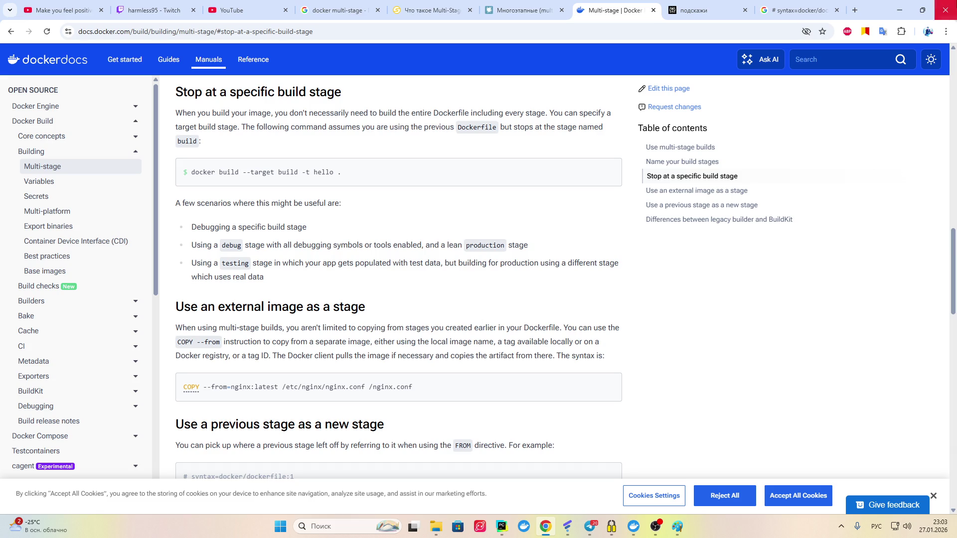
left_click(679, 526)
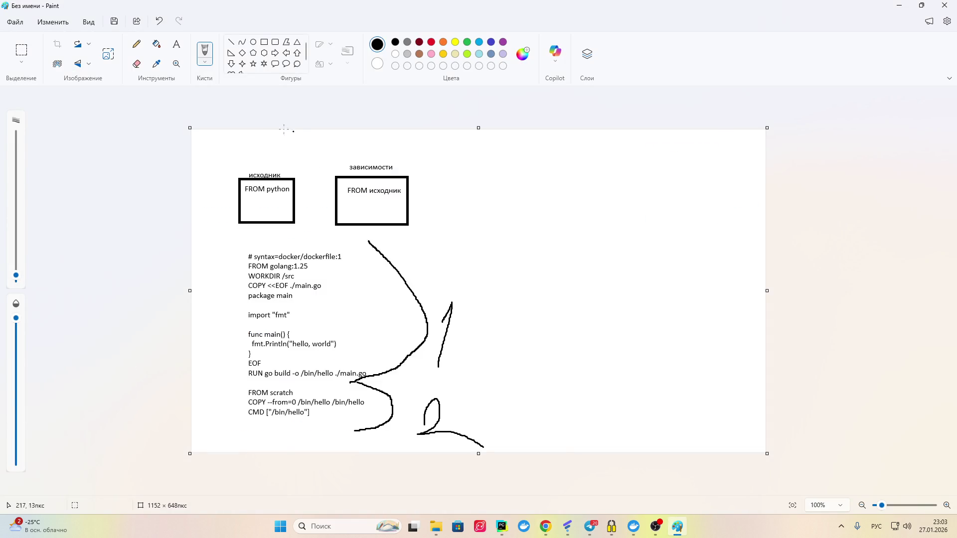
Step: Draw a vertical dividing line and label its right side 'FROM образ с нужными нам файлами'
left_click_drag(481, 133, 471, 452)
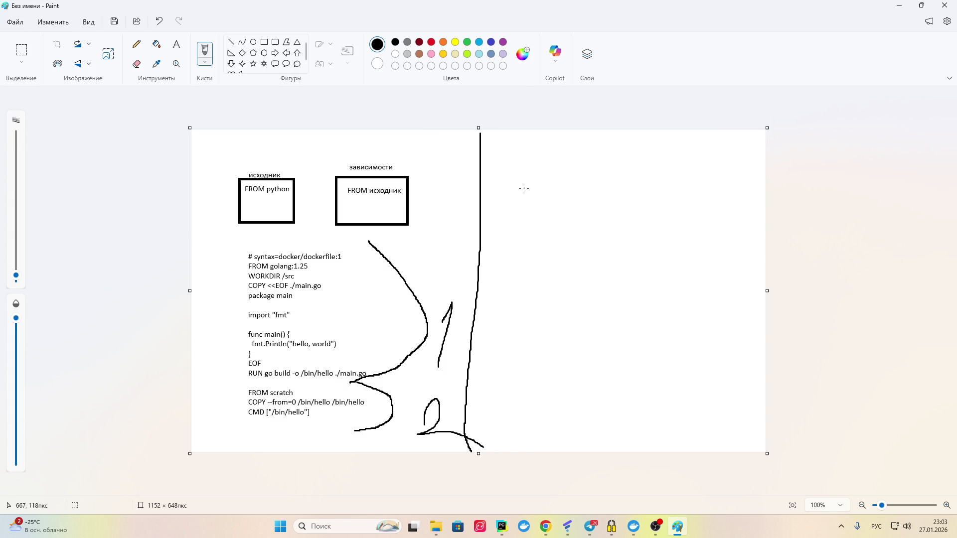
left_click(176, 44)
left_click_drag(497, 157, 563, 174)
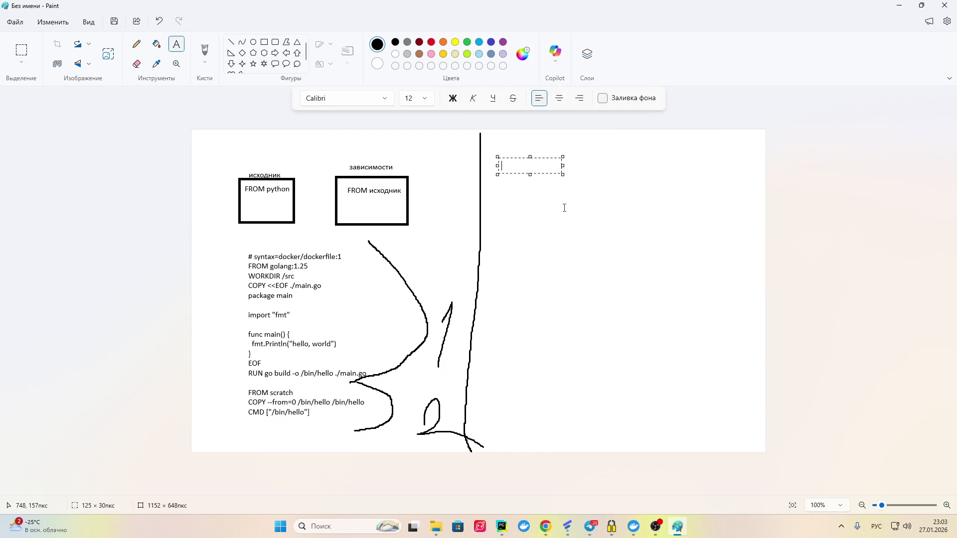
type("АКЩЬ")
key("BackSpace")
key("BackSpace")
key("BackSpace")
key("alt+shift")
type("FROM")
type("и")
type("образ")
type(" с нужным")
type("и нам")
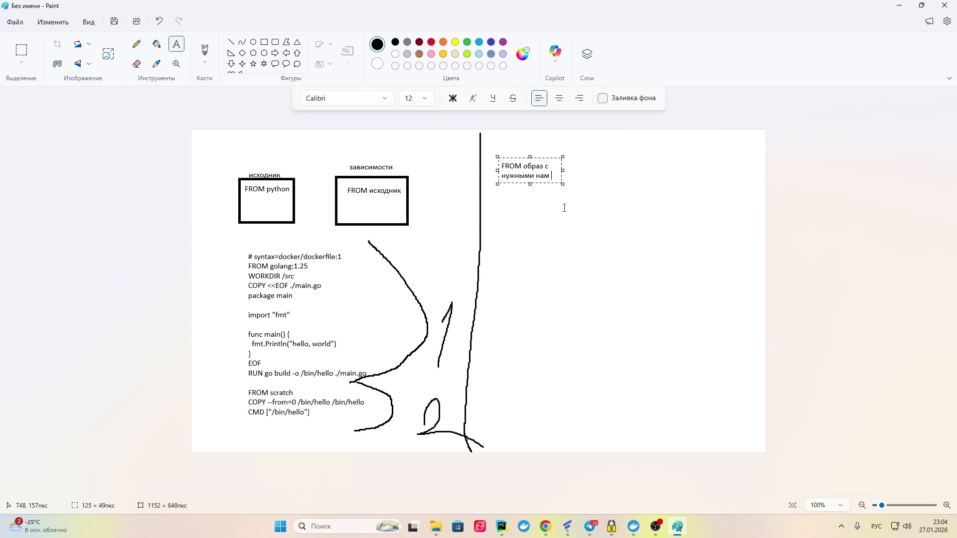
type("файлами")
left_click_drag(562, 175, 607, 176)
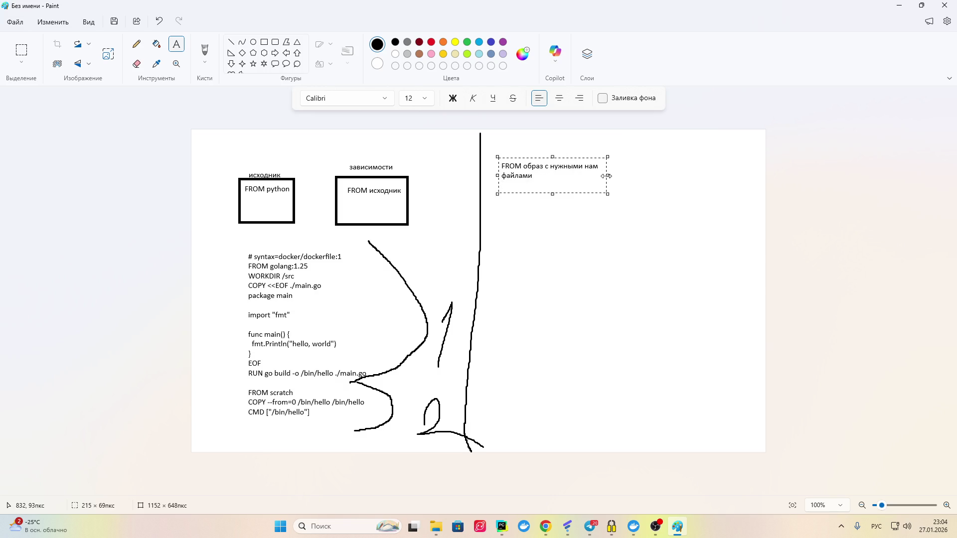
left_click(660, 202)
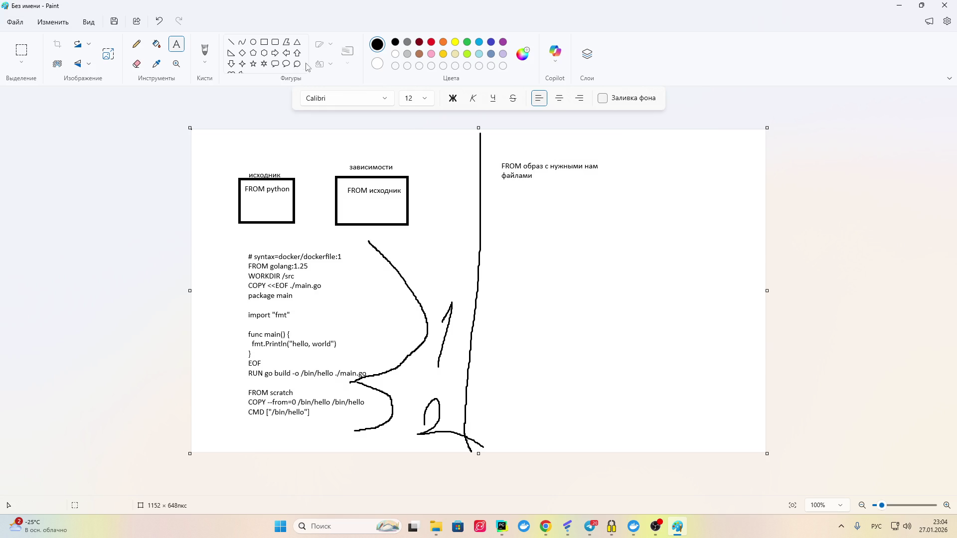
Step: Place the text 'check.py' below the FROM label
left_click(498, 206)
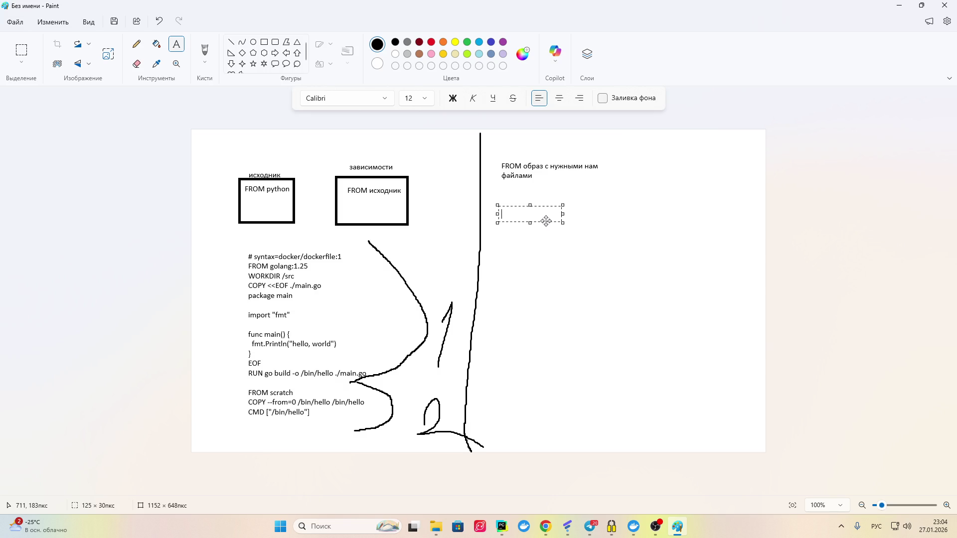
type("сру")
key("BackSpace")
key("BackSpace")
key("BackSpace")
key("alt+shift")
type("check")
type(".py")
left_click_drag(520, 208, 526, 206)
left_click(513, 271)
Step: Draw a rectangle enclosing check.py
left_click(264, 42)
left_click_drag(498, 185, 587, 245)
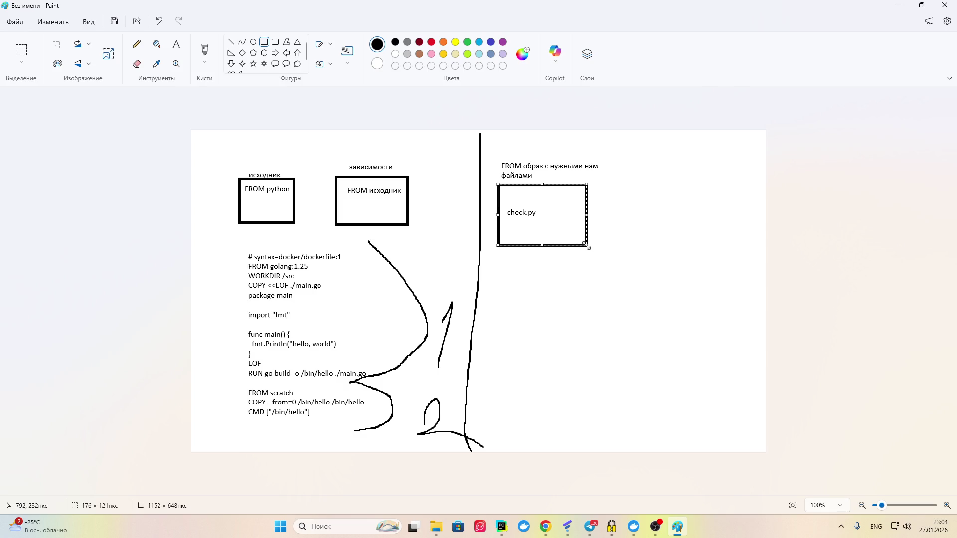
left_click(632, 199)
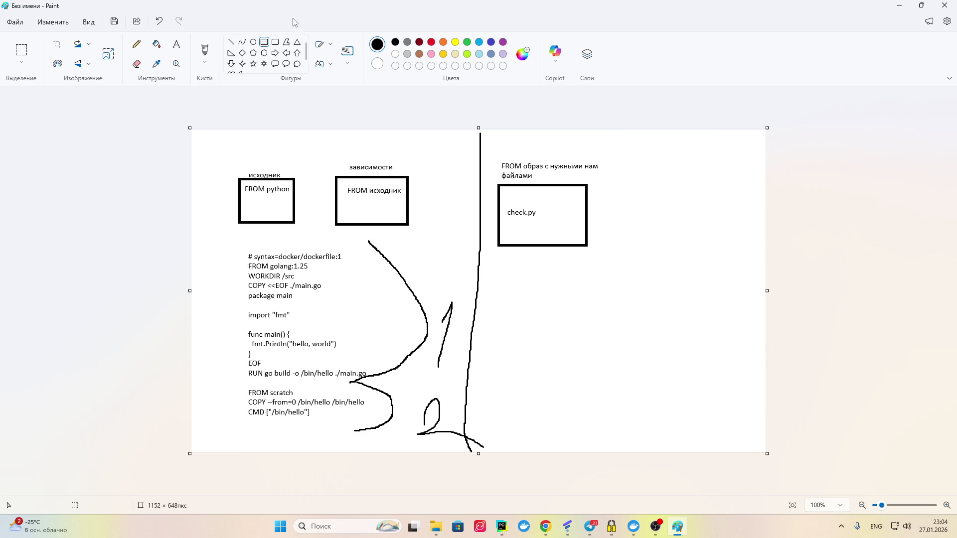
left_click(205, 51)
Step: Type the label 'FROM наша сборка с приложением' at the upper right and widen its box
left_click(177, 44)
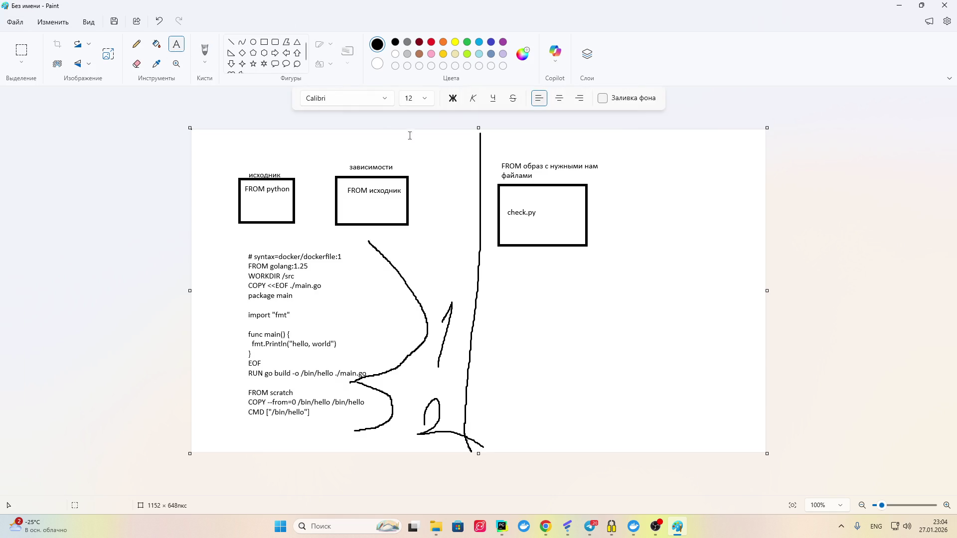
left_click(651, 168)
type("A")
key("BackSpace")
key("alt+shift")
type("FROM ")
type("на о")
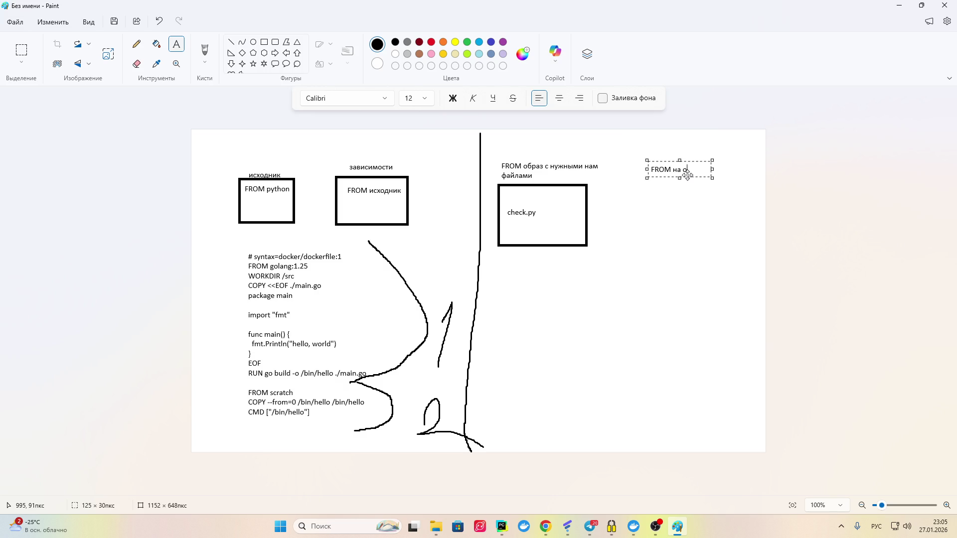
key("BackSpace")
key("BackSpace")
key("BackSpace")
type("Н")
key("BackSpace")
type("наша сб")
type("орка ")
type("с прил")
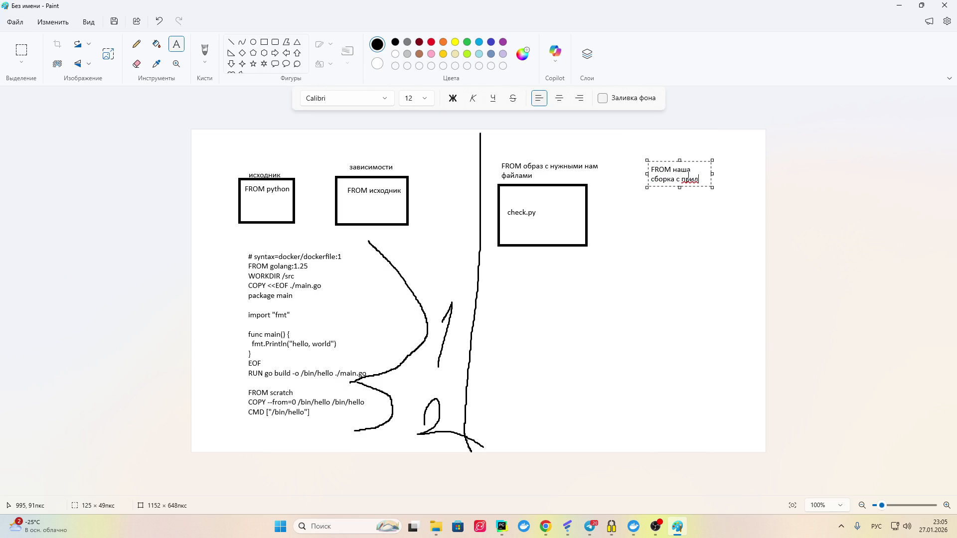
type("ожением")
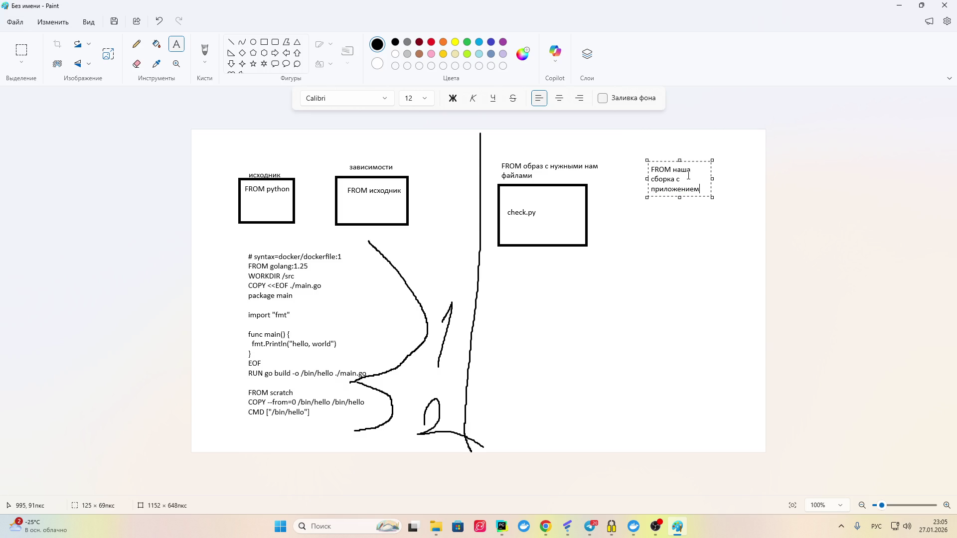
left_click_drag(712, 178, 755, 178)
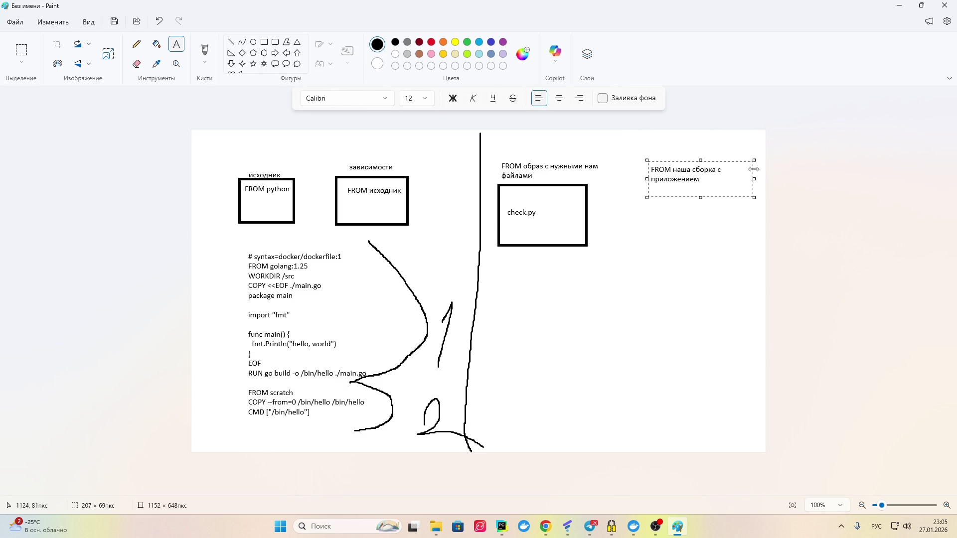
Step: Draw a box under the new label, undo it, and open a text box there instead
left_click(265, 42)
left_click_drag(643, 183, 745, 247)
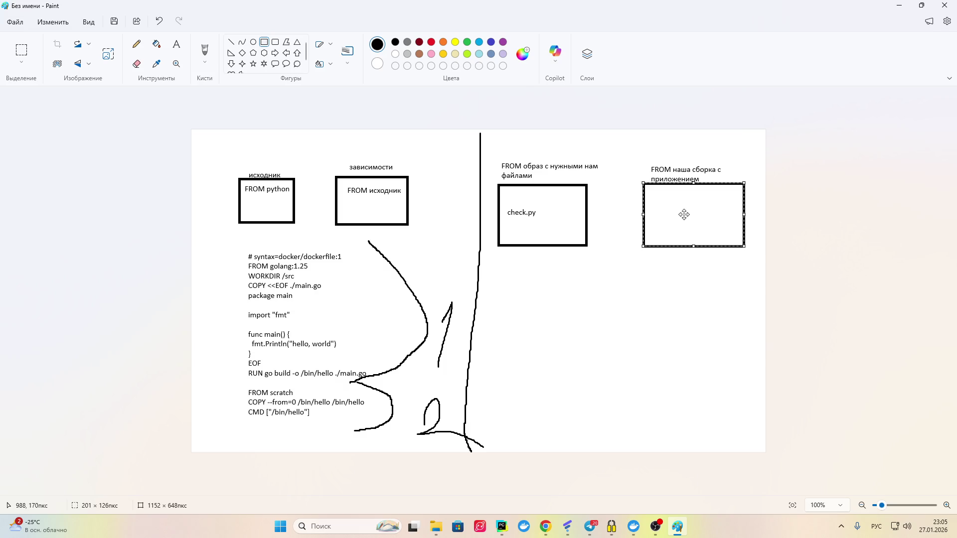
left_click(159, 21)
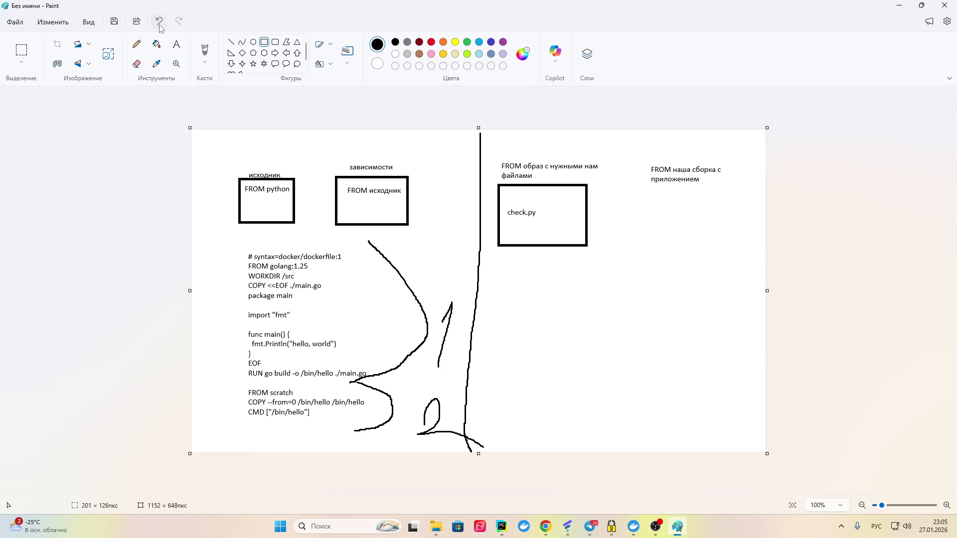
left_click(177, 44)
left_click_drag(648, 198, 713, 216)
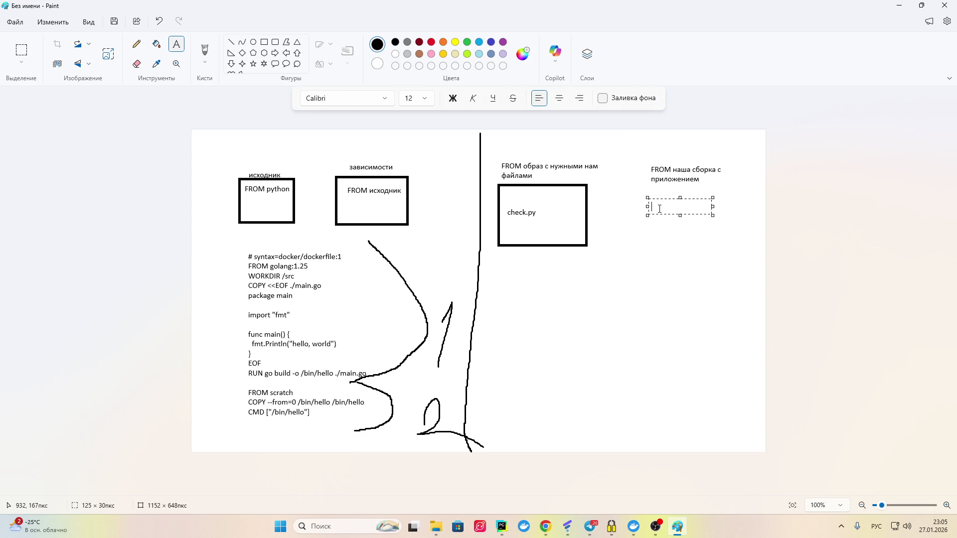
Step: Type 'COPY --from=build_0' under the final-stage heading, checking the Docker docs along the way
type("--акщь")
key("BackSpace")
key("BackSpace")
key("BackSpace")
type("from=")
left_click(546, 528)
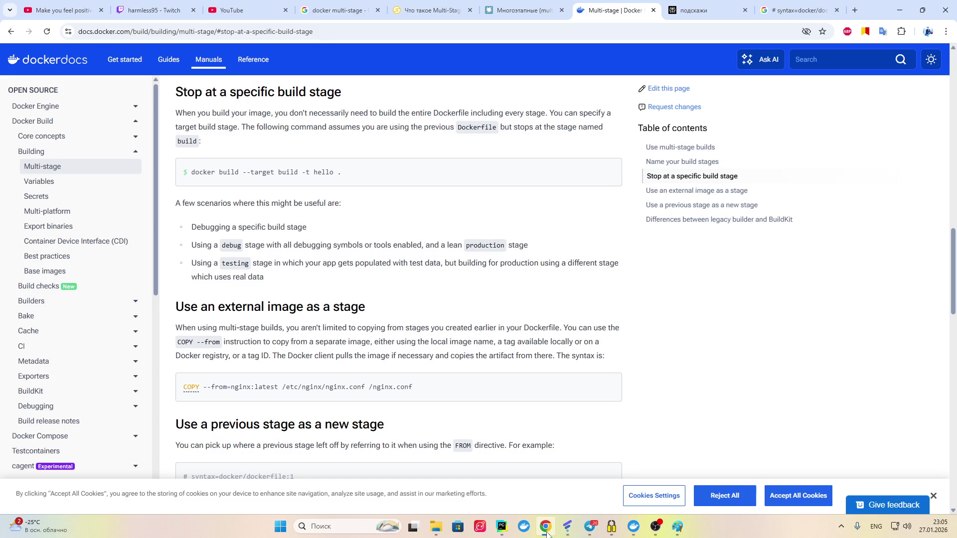
left_click(547, 532)
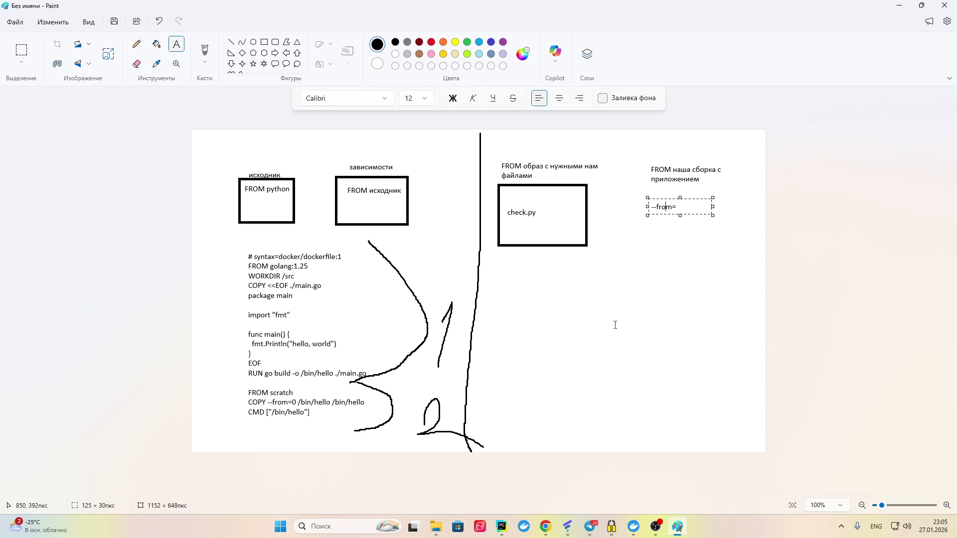
type("-")
type("CO")
type("P")
type("Y")
key("Right")
key("Right")
key("Right")
type("build")
type("_0")
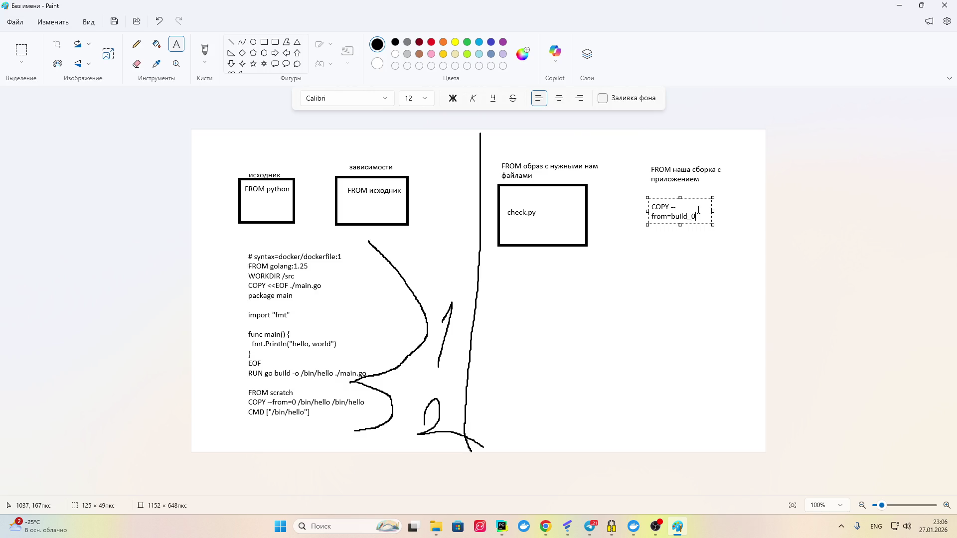
left_click(543, 529)
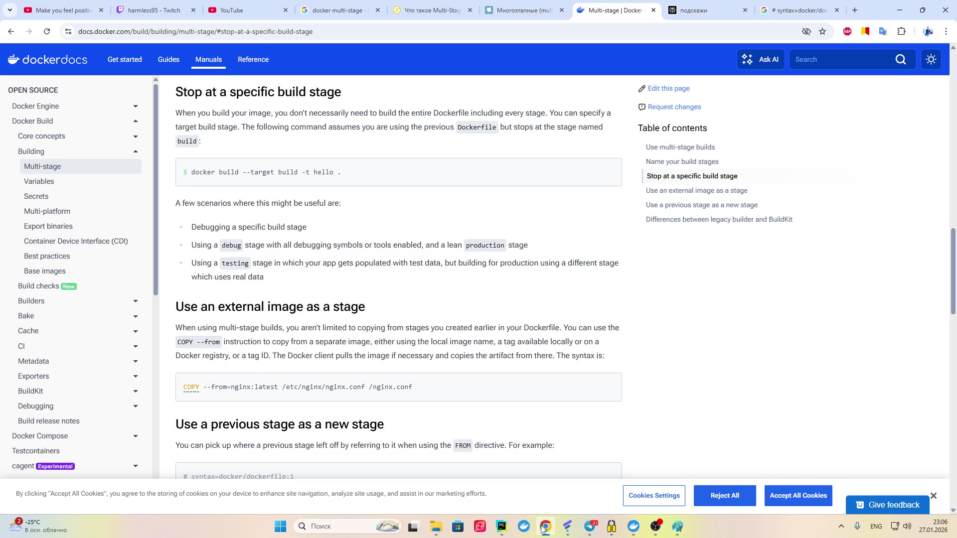
Step: Append '/library/check /app/check' after build_0 and widen the text box
left_click(544, 530)
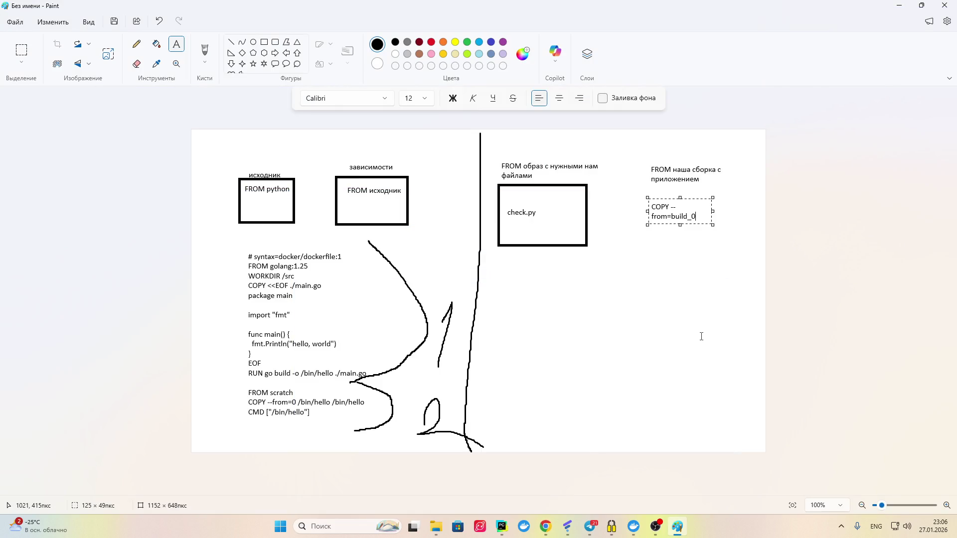
type("/")
type("app/")
type("check")
key("BackSpace")
key("BackSpace")
key("BackSpace")
type("library/check")
type(" /")
type("app/check")
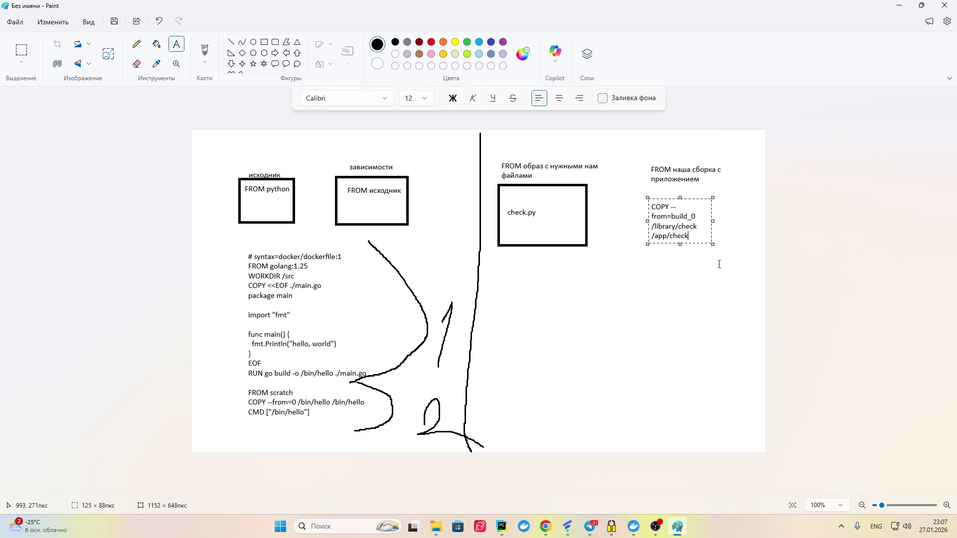
left_click_drag(713, 220, 778, 223)
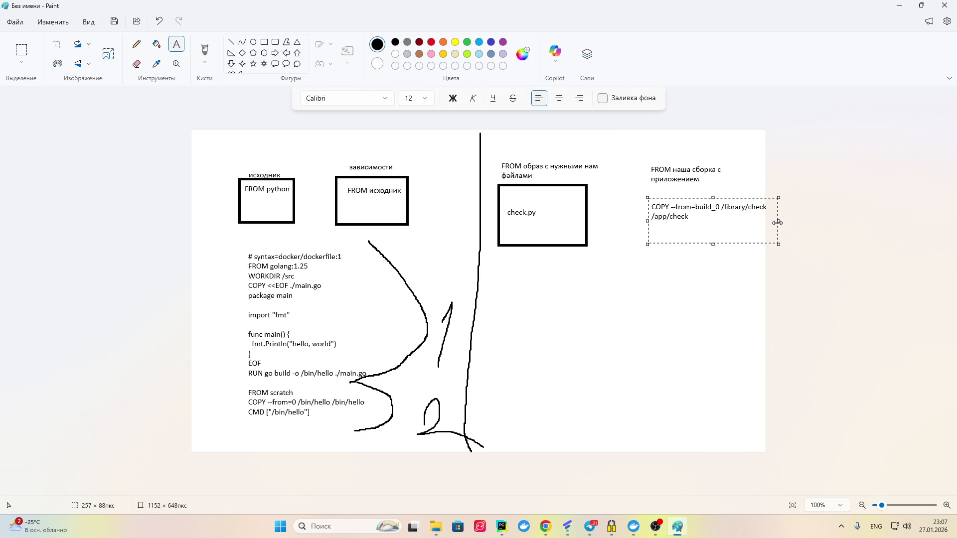
Step: Widen and reposition the COPY --from=build_0 line under the heading, then commit it
left_click_drag(691, 200, 674, 211)
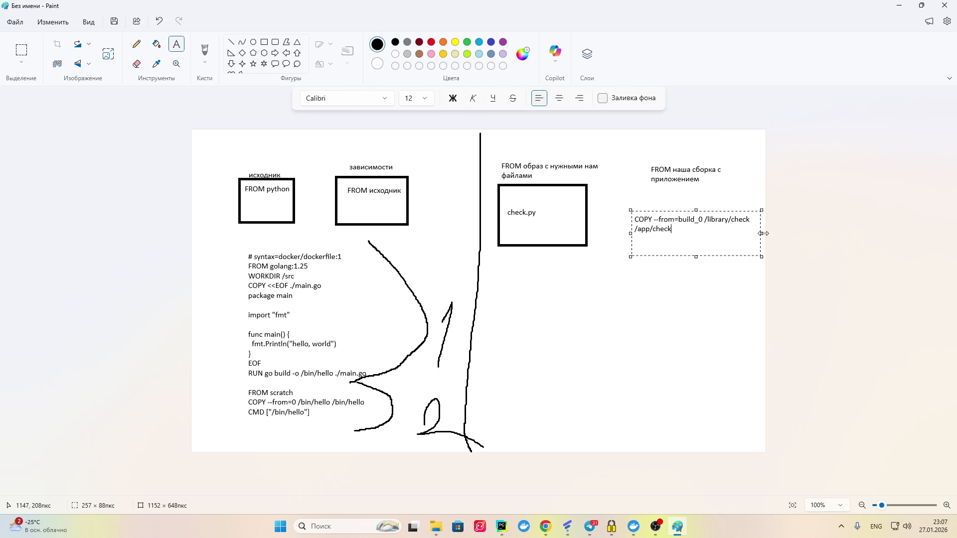
left_click_drag(762, 234, 800, 229)
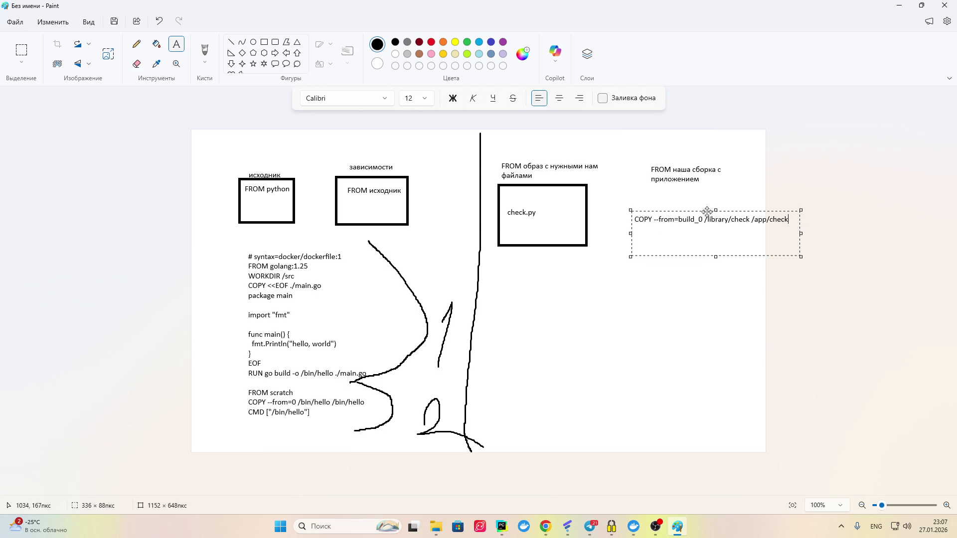
left_click_drag(705, 212, 678, 205)
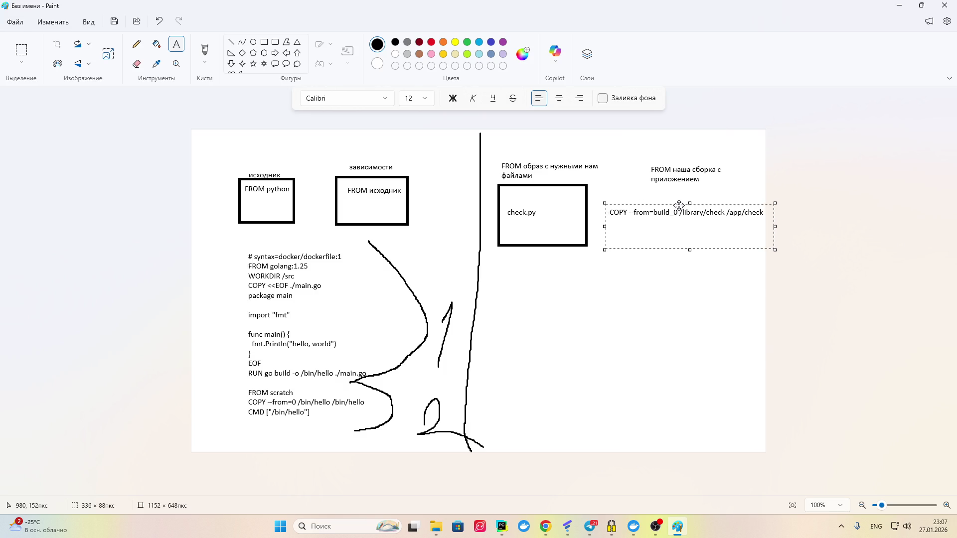
left_click(686, 182)
Step: Add 'WORKDIR /app' above the COPY line
left_click(621, 192)
type("WORKDIR")
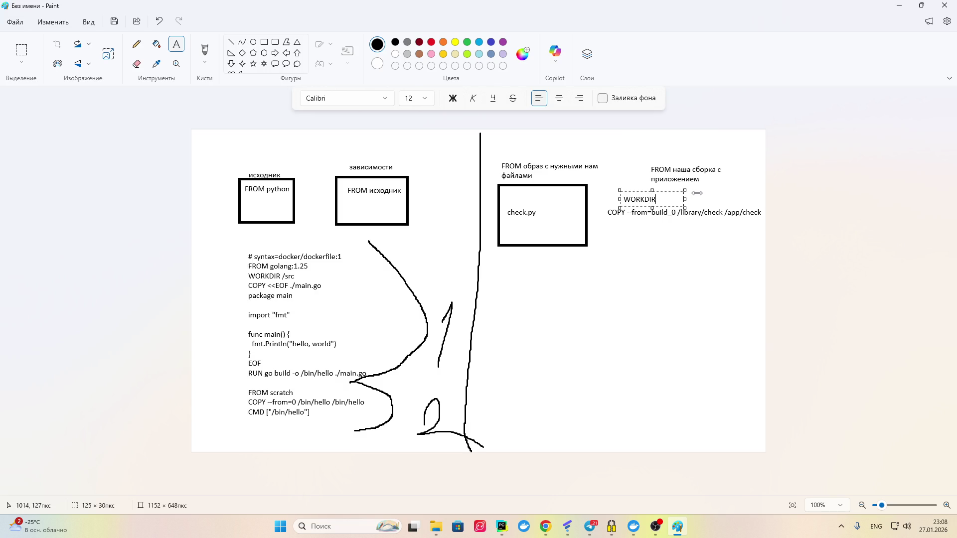
type(" /app")
left_click_drag(635, 192, 622, 190)
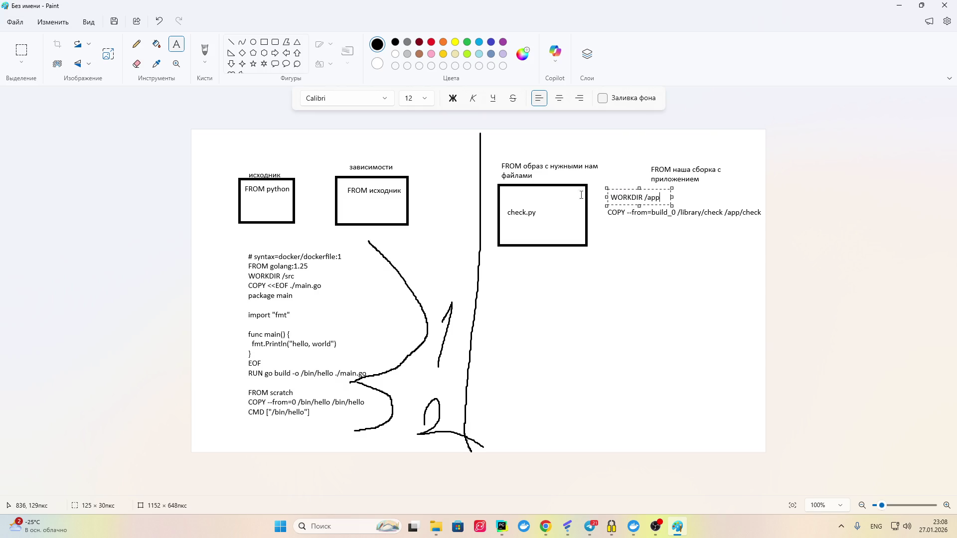
Step: Add 'WORKDIR /library' above check.py inside the middle rectangle and commit it
left_click(510, 193)
left_click(510, 192)
type("WO")
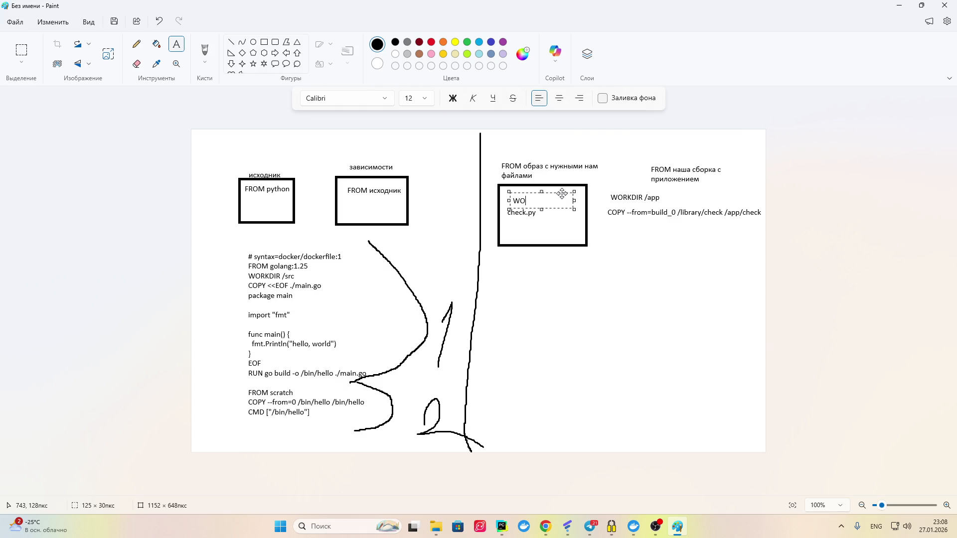
type("RKDIR")
type(" /l")
type("ibrary")
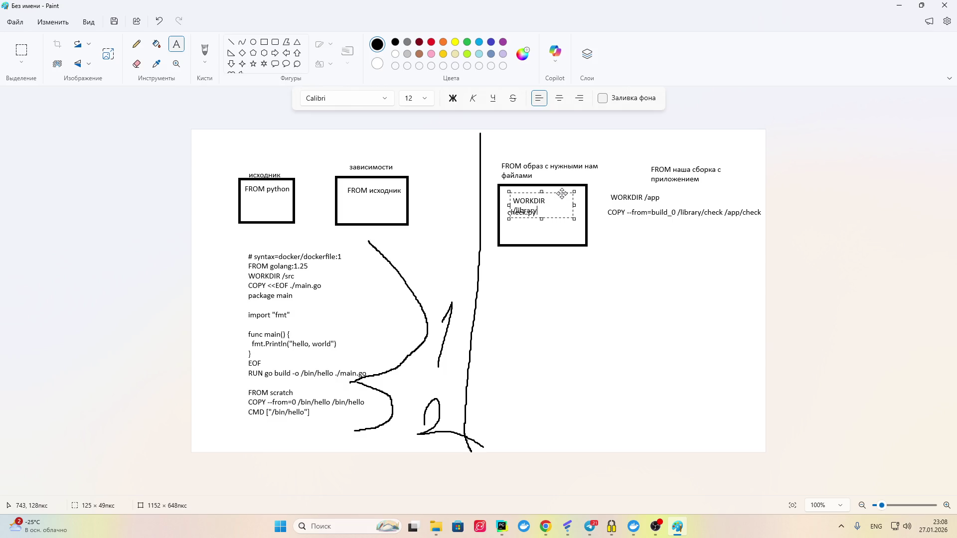
left_click_drag(574, 205, 606, 205)
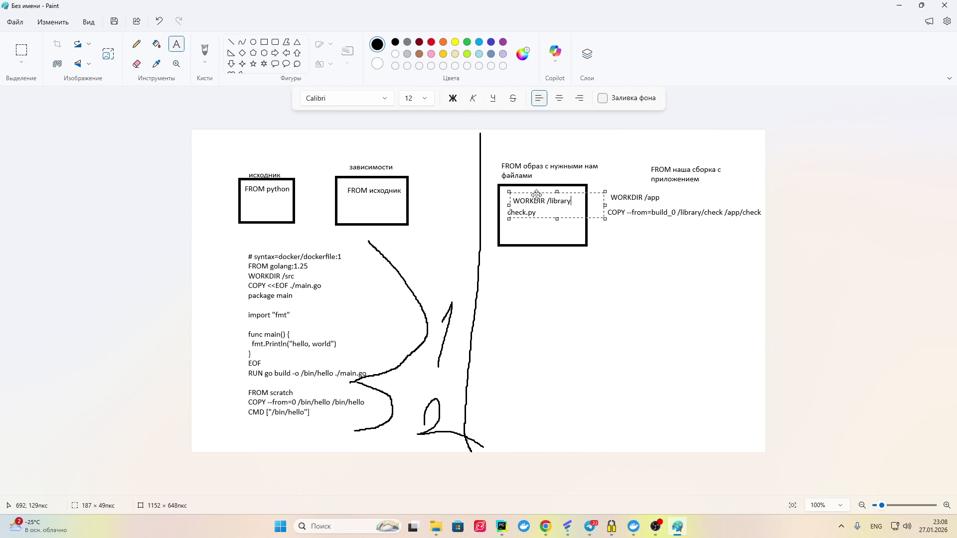
left_click_drag(537, 193, 529, 188)
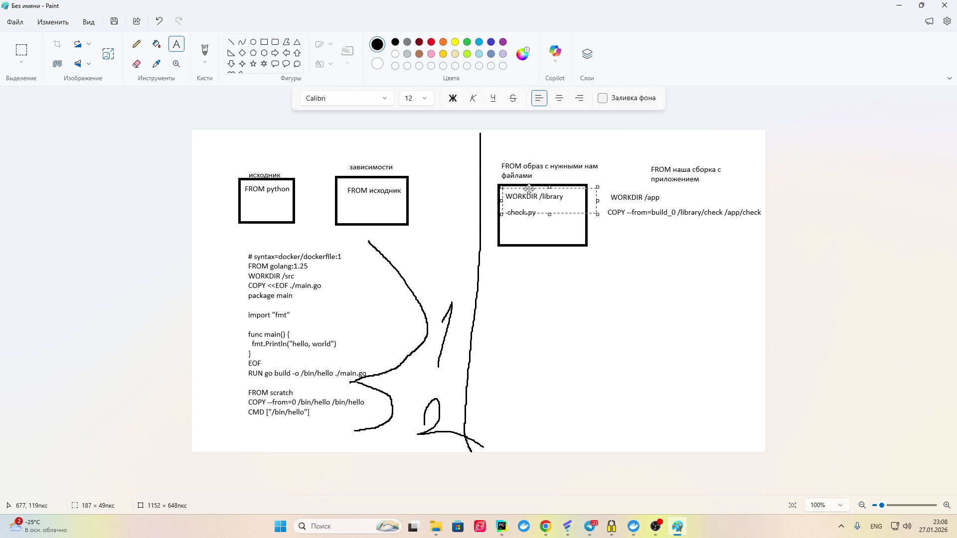
left_click(457, 124)
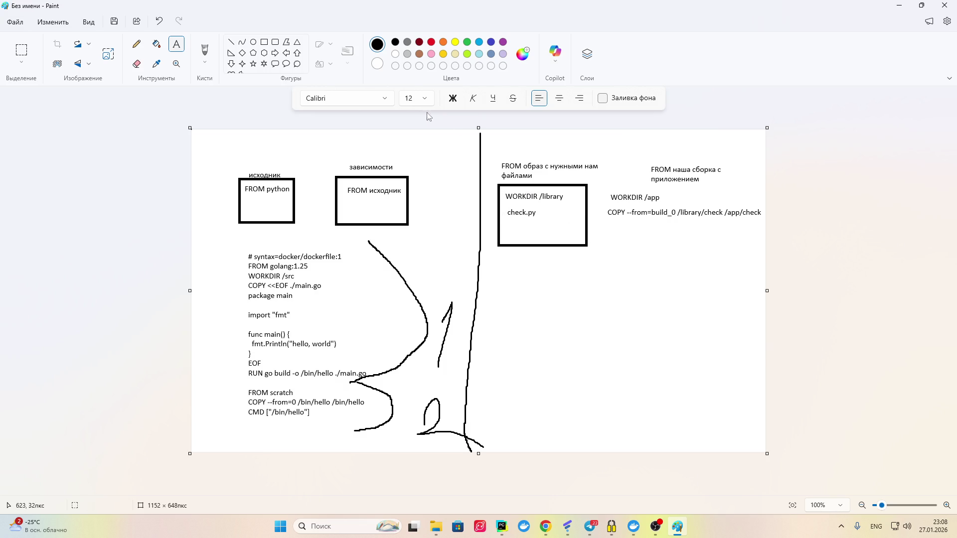
Step: Draw a rectangle around the final-stage text
left_click(264, 43)
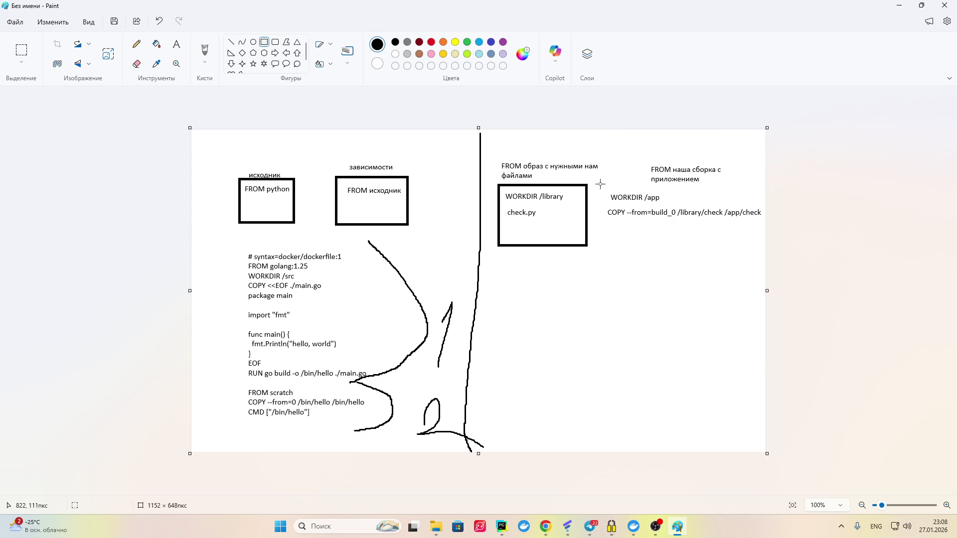
mouse_move(600, 183)
left_mouse_down()
mouse_move(673, 222)
mouse_move(764, 246)
left_mouse_up()
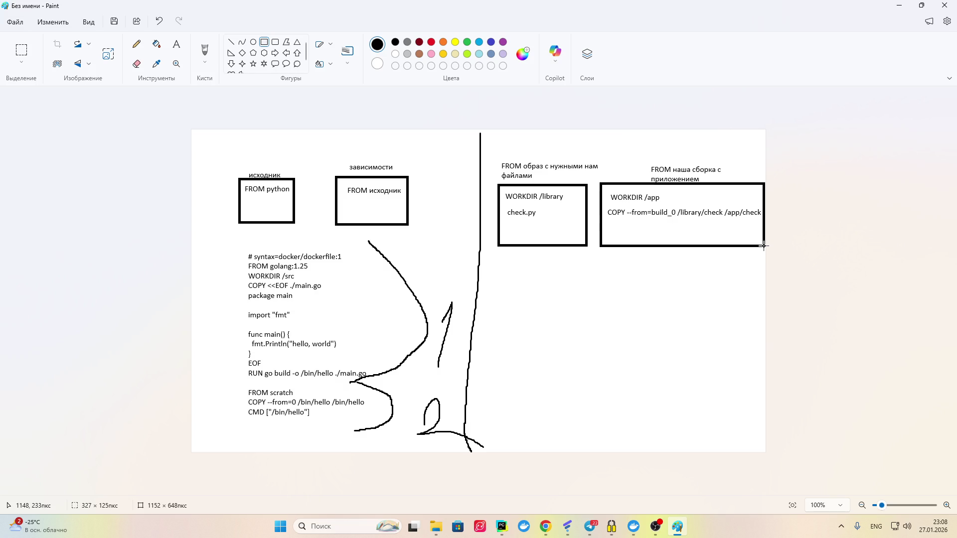
left_click(653, 261)
Step: Circle check.py with a freehand brush stroke, then return to the Docker Docs page
left_click(205, 49)
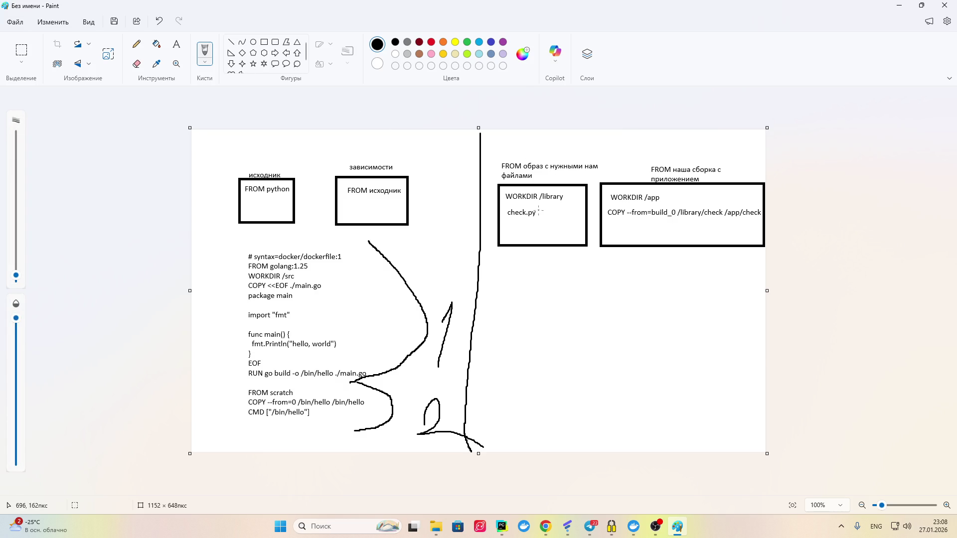
mouse_move(539, 210)
left_mouse_down()
mouse_move(506, 210)
mouse_move(500, 220)
mouse_move(607, 211)
mouse_move(591, 213)
left_mouse_up()
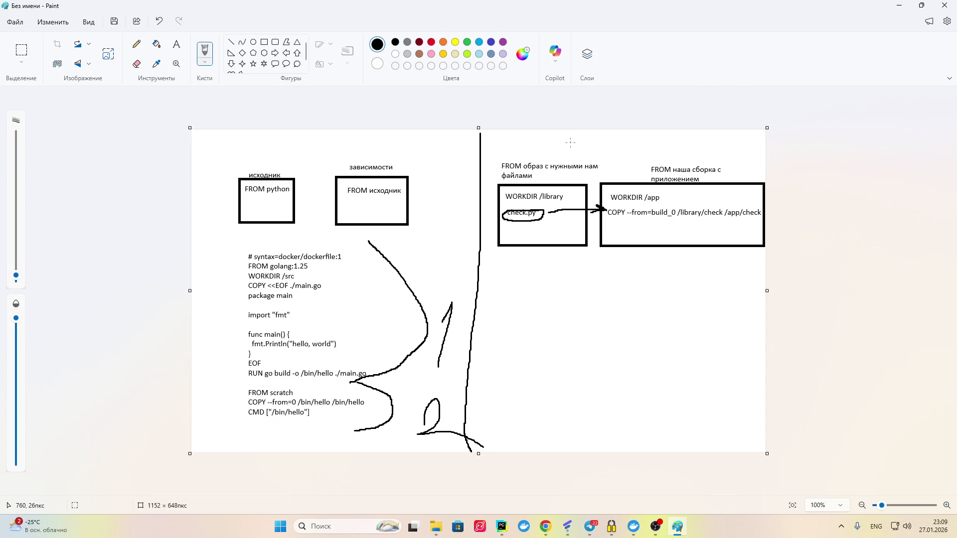
left_click(545, 525)
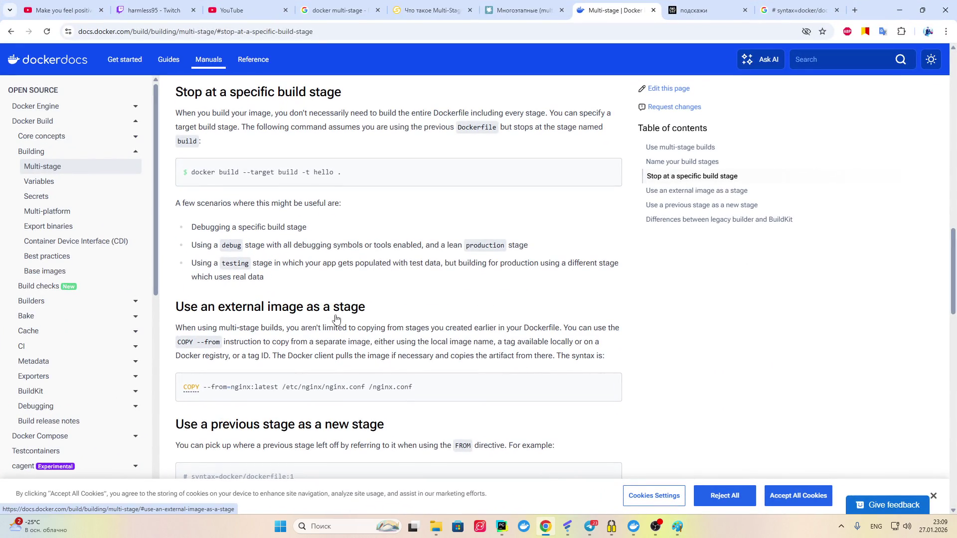
Step: Bring the Docker Docs multi-stage page back at 'Use an external image as a stage'
mouse_move(328, 386)
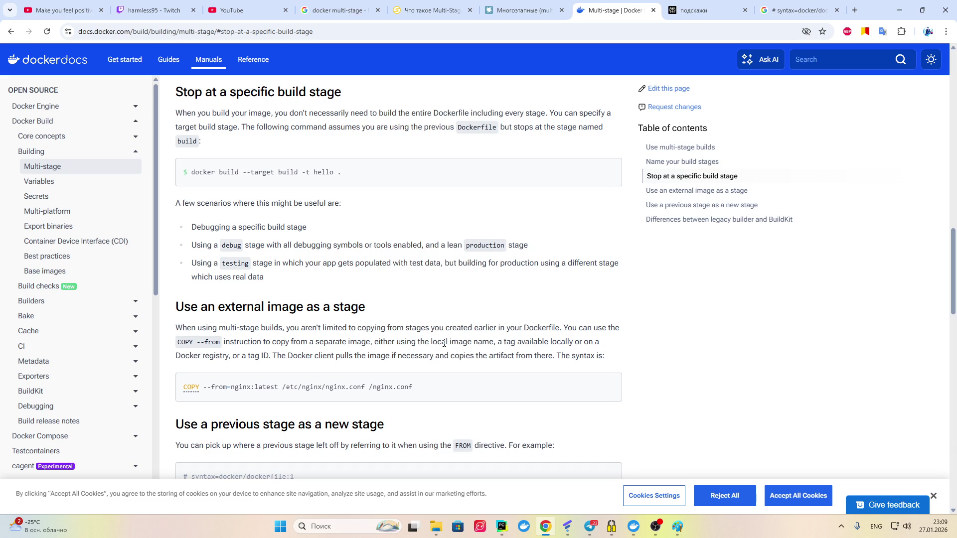
Step: Go back to the Google AI Mode conversation and review the earlier COPY --from=nginx question
left_click(788, 6)
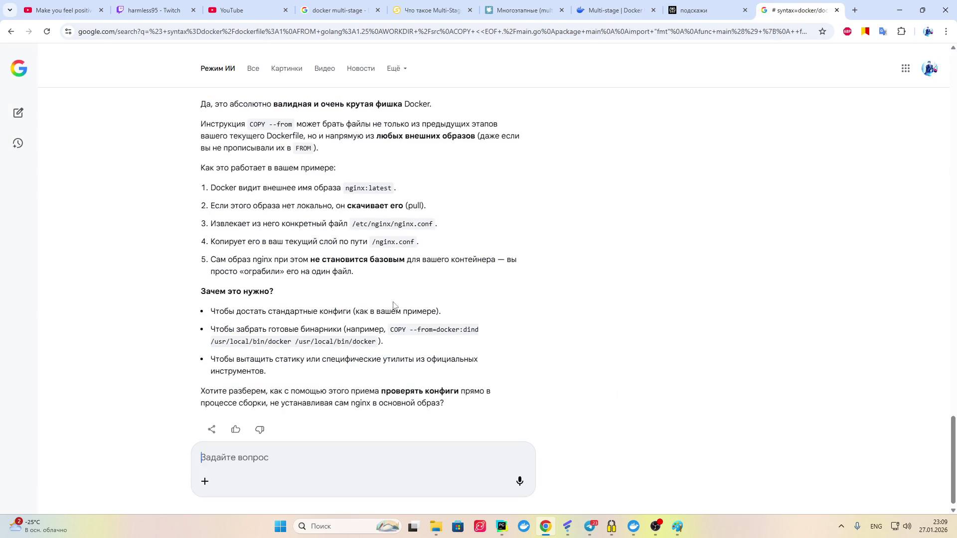
scroll(343, 295, "up", 4)
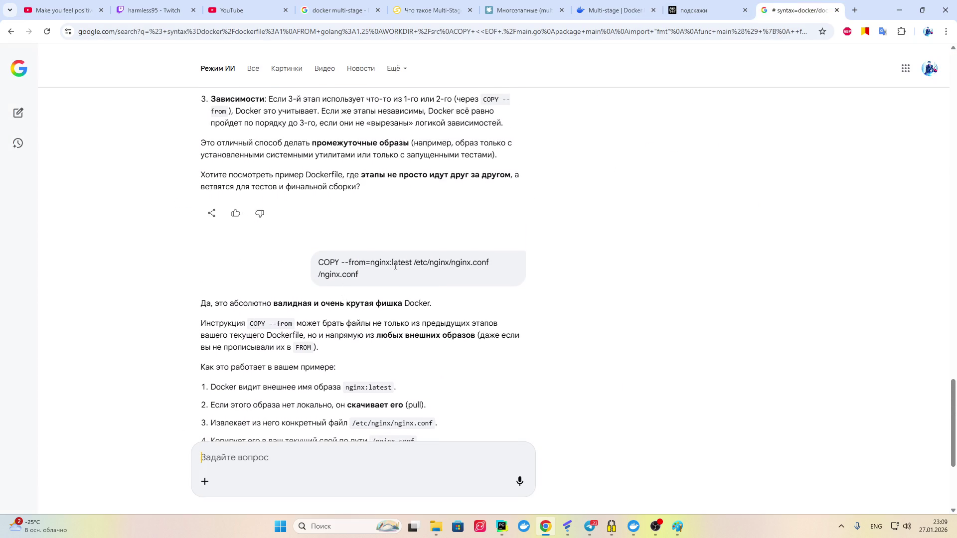
left_click_drag(374, 275, 319, 260)
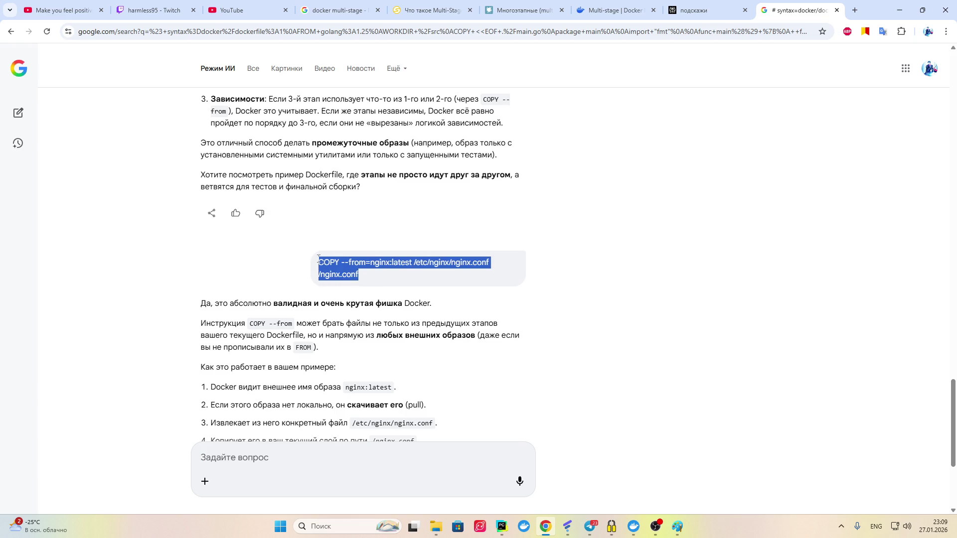
left_click(320, 451)
key("Escape")
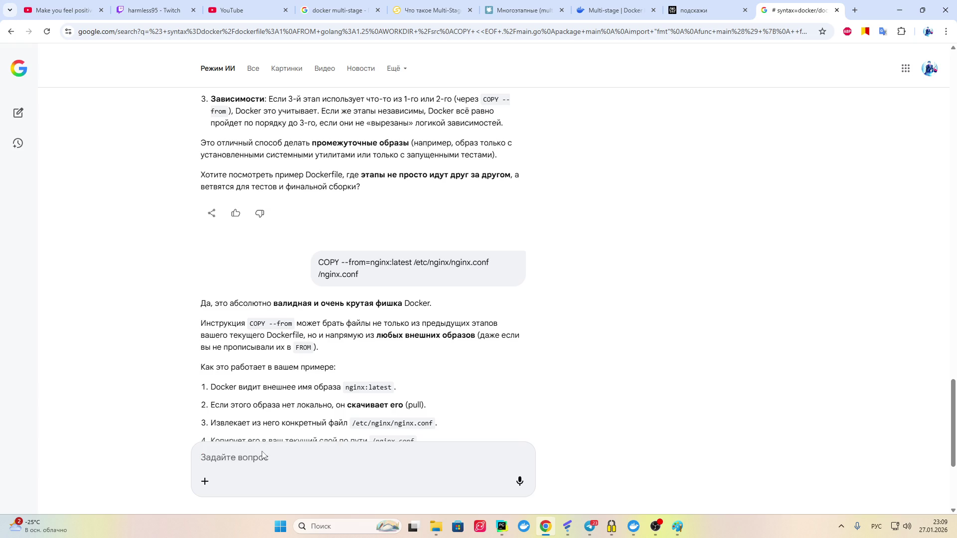
Step: Type a Russian follow-up asking whether copying a file such as check needs its extension
type("мы копиру")
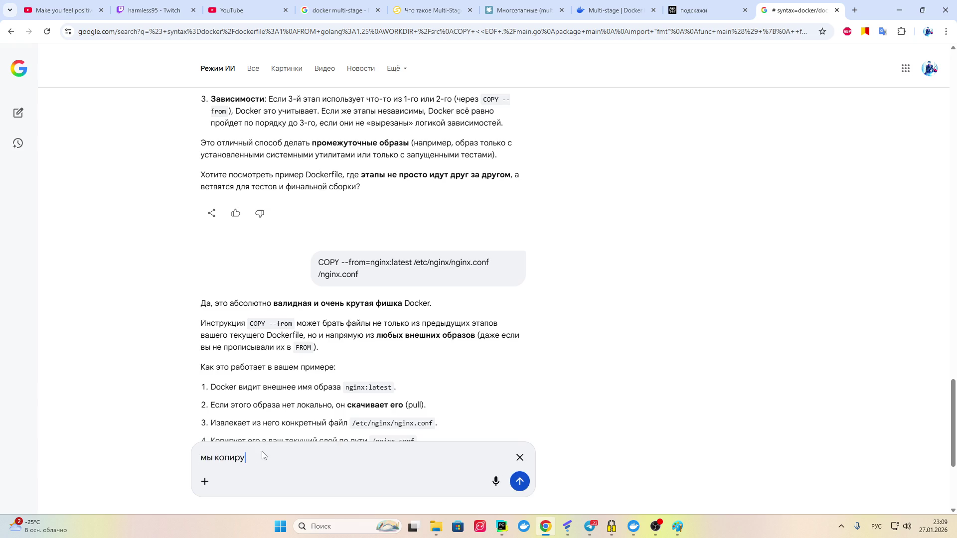
type("м")
key("BackSpace")
key("BackSpace")
type("ем фа")
type("йл и ")
type("указыва")
type("ем")
type(" расширение")
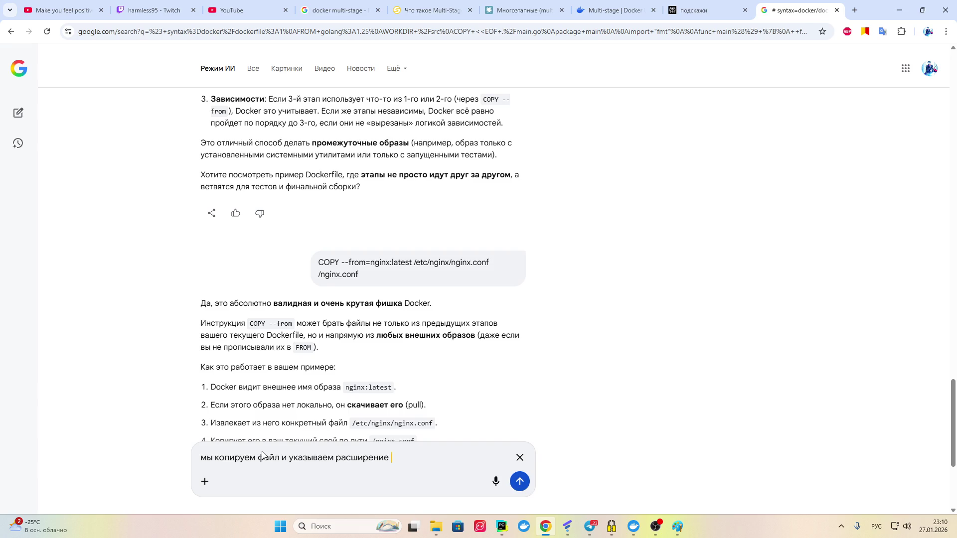
type(" . Если")
type(" нам прийдет")
key("BackSpace")
type("яс")
key("BackSpace")
key("BackSpace")
type("ся например")
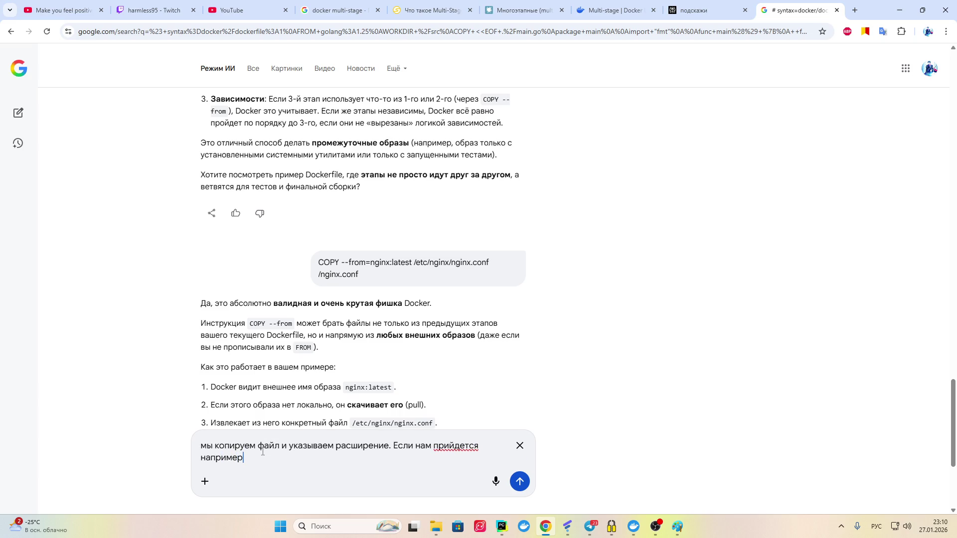
key("alt+shift")
type("check")
Step: Correct прийдется to придётся via spellcheck, append .py and 'нам нужно ?', and send
right_click(452, 445)
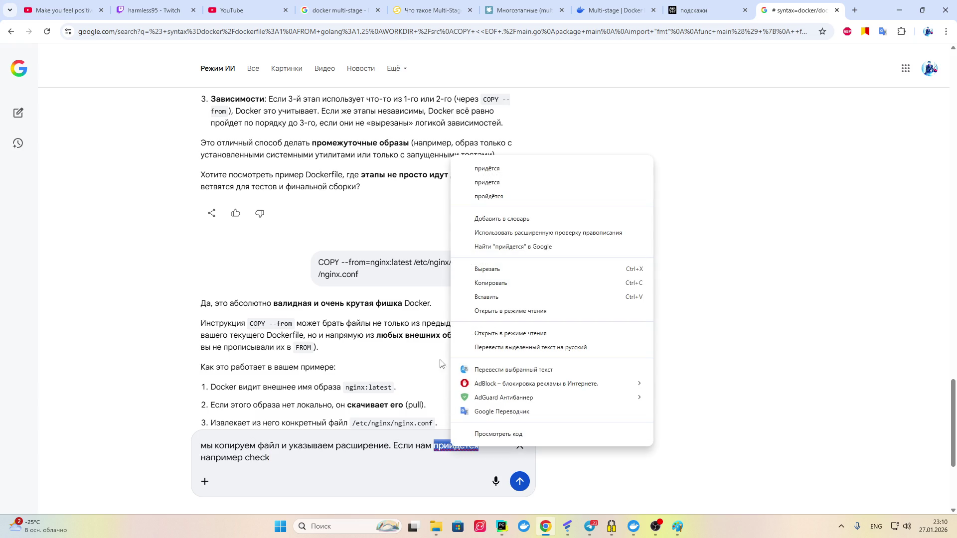
left_click(493, 183)
left_click(309, 456)
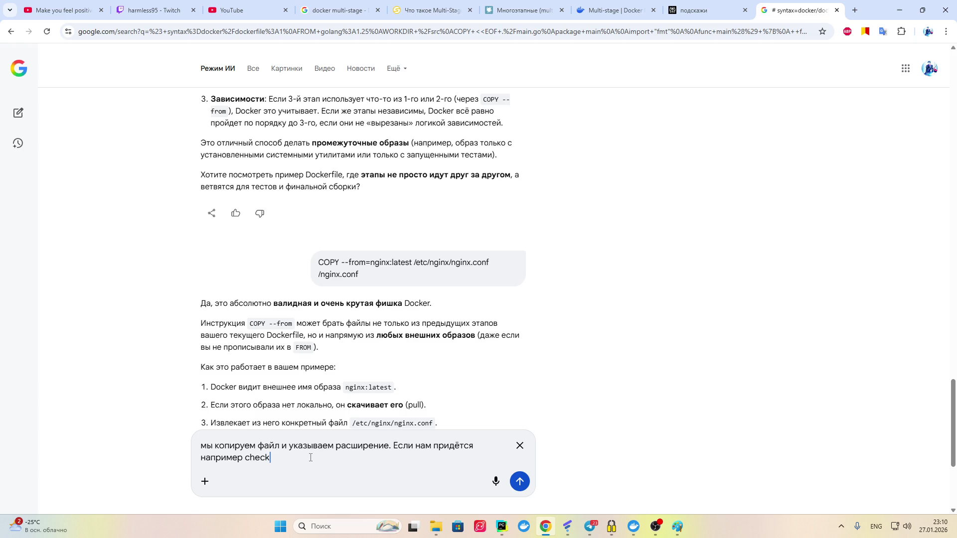
type(".py")
type("нам нуж")
type("но ")
type("?")
key("Return")
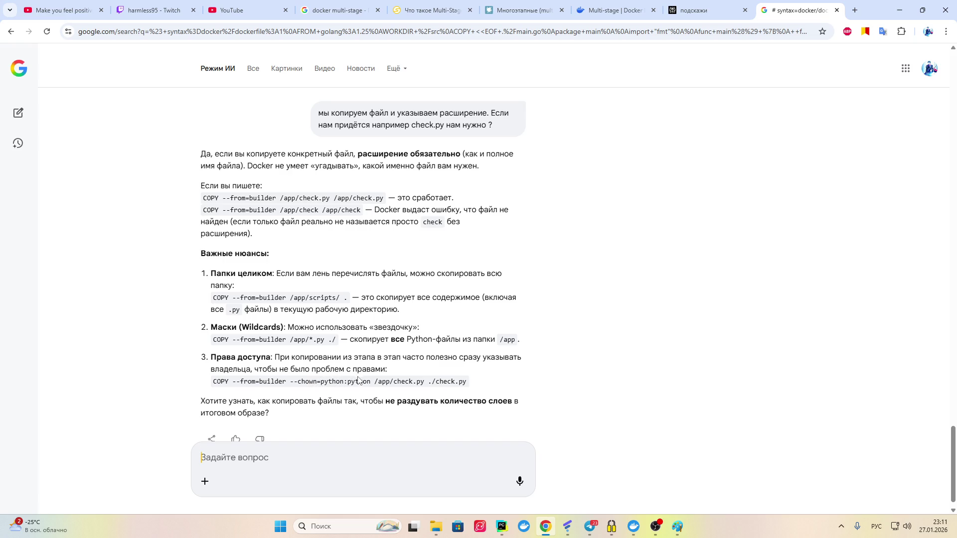
Step: Read the AI answer confirming check.py's extension is required, then return to Docker Docs
scroll(351, 381, "down", 1)
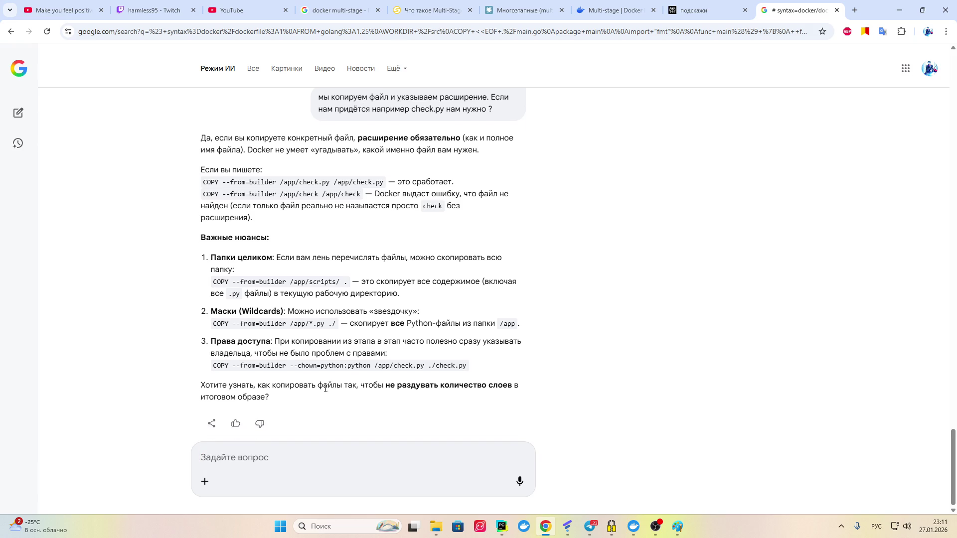
left_click(606, 14)
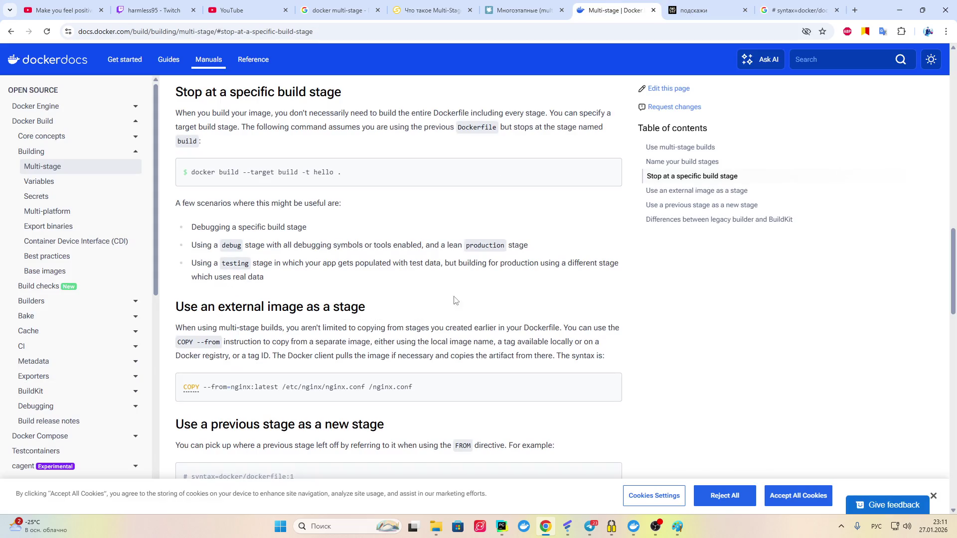
Step: Copy the line COPY --from=nginx:latest /etc/nginx/nginx.conf /nginx.conf from the Docker docs example
left_click(591, 526)
left_click(593, 527)
left_click(770, 6)
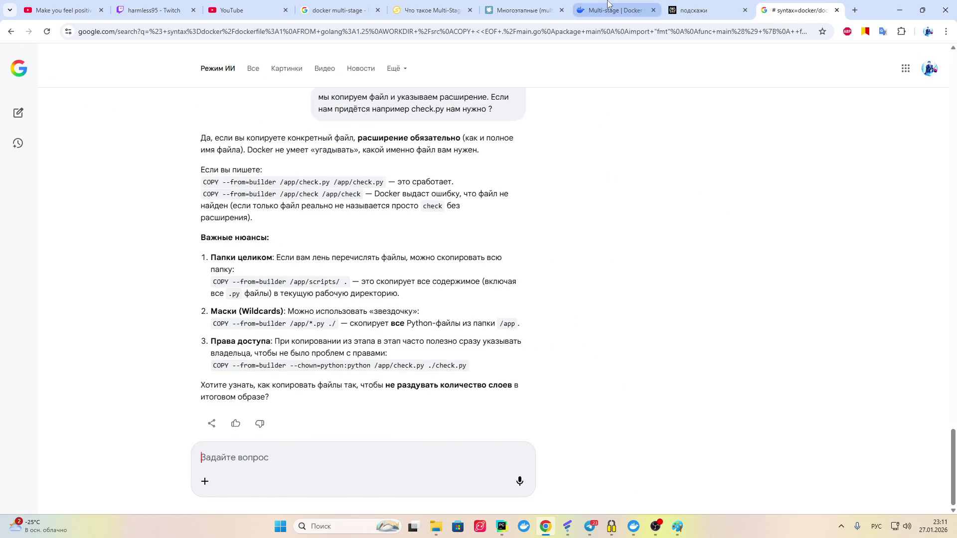
left_click(609, 8)
left_click_drag(416, 388, 183, 398)
key("ctrl+c")
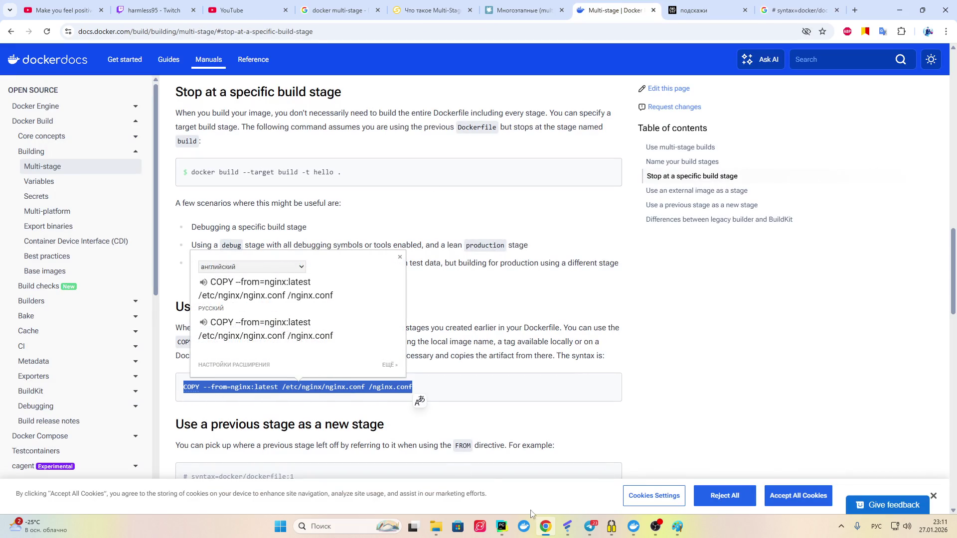
mouse_move(502, 529)
left_click(591, 527)
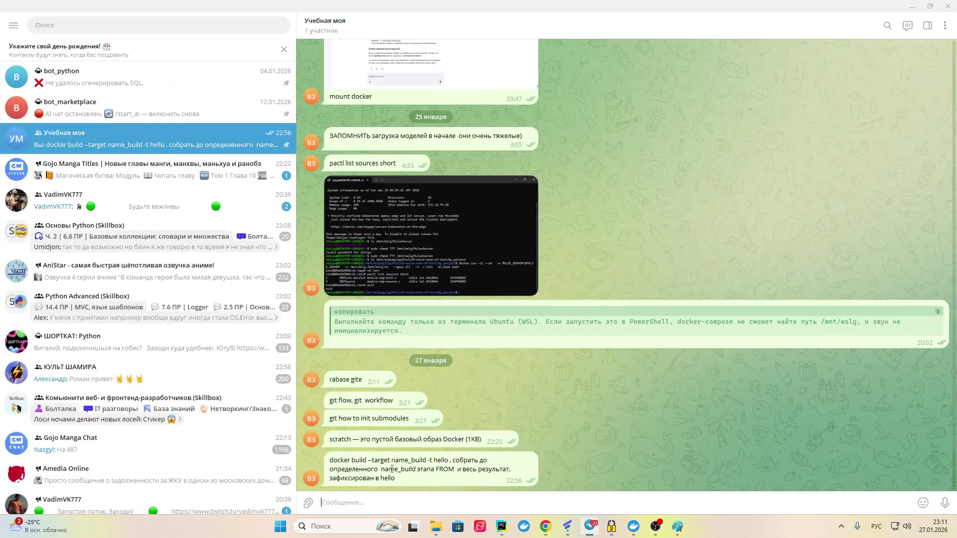
Step: Paste the COPY --from=nginx:latest line into the Telegram note and add 'Воруем у nginx файл'
key("ctrl+v")
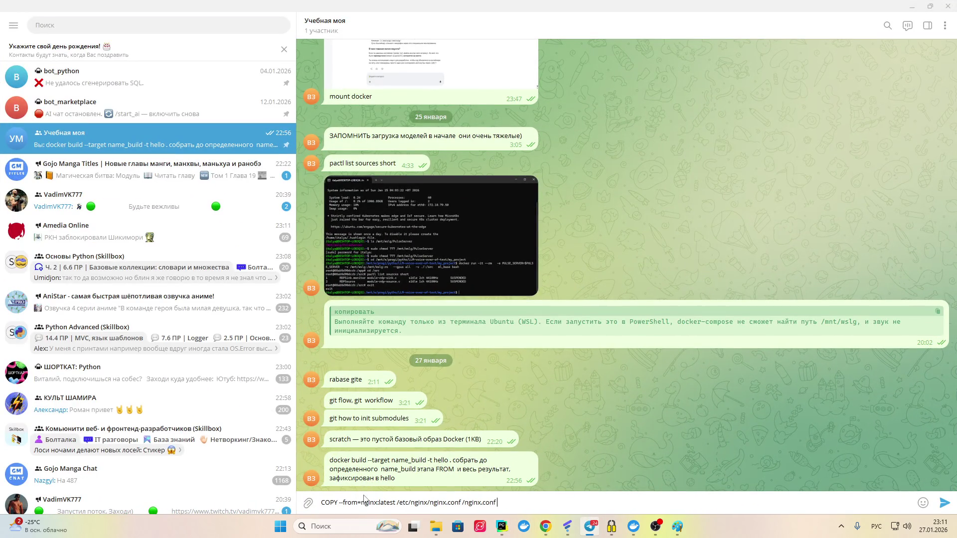
type("Воруем")
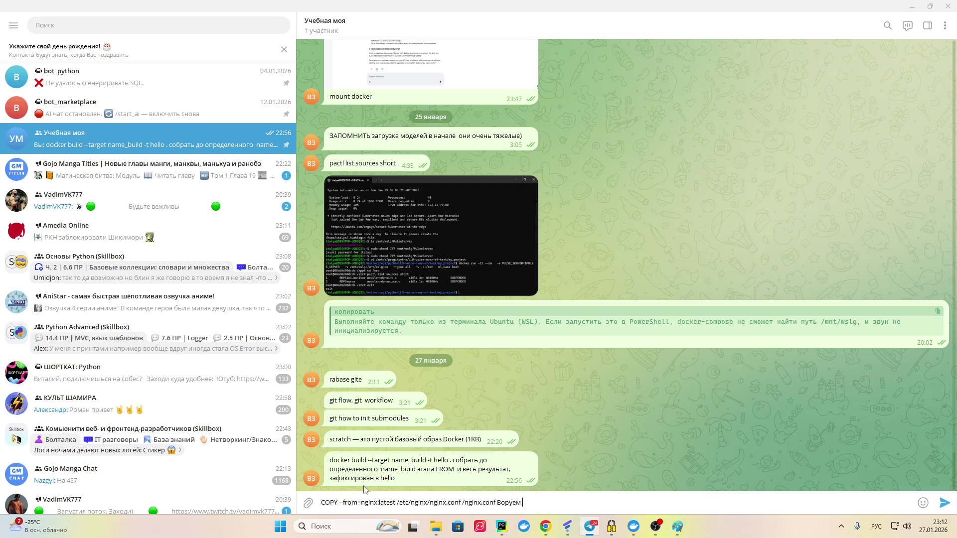
left_click_drag(379, 503, 360, 503)
key("ctrl+c")
left_click(545, 502)
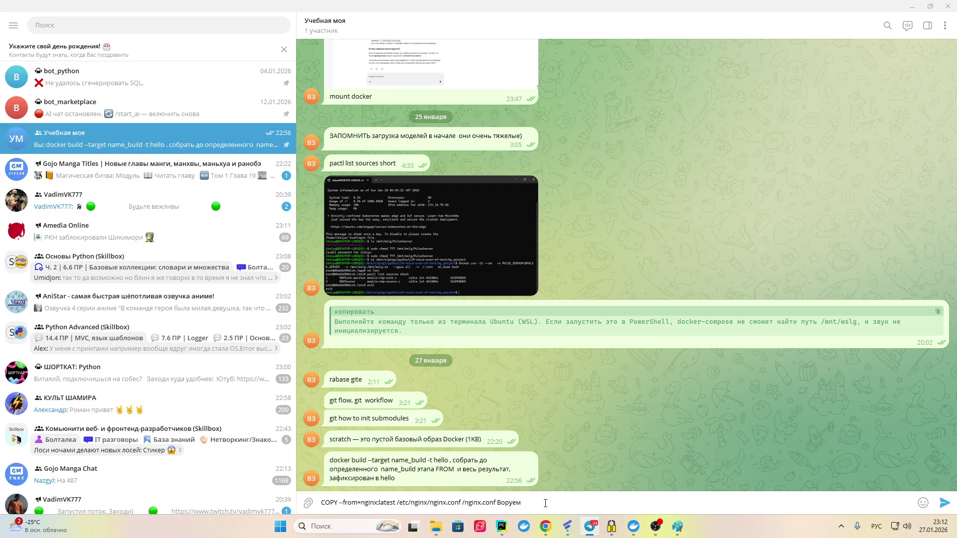
type(" у")
key("ctrl+v")
type("образ")
key("BackSpace")
key("BackSpace")
key("BackSpace")
type("файл")
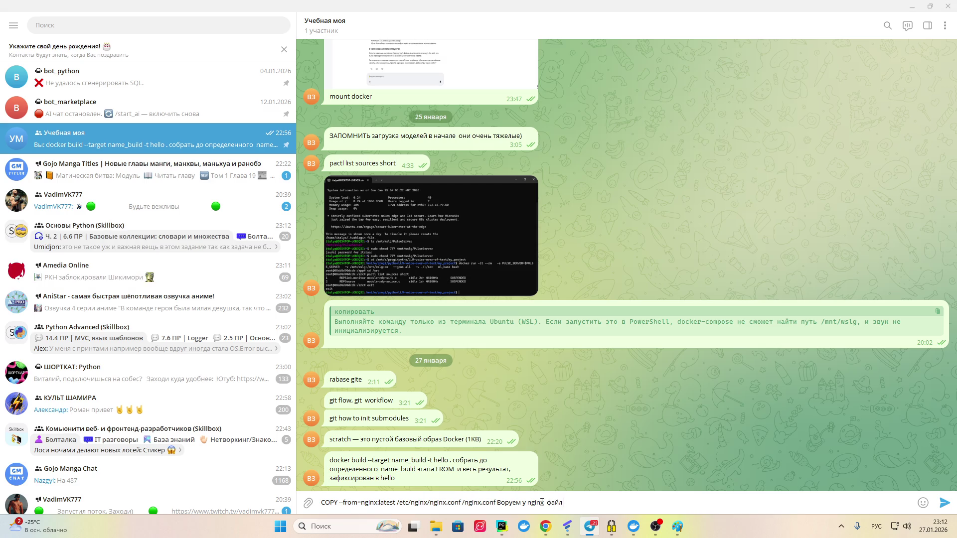
Step: Append nginx.conf after 'файл' by copying it from the pasted line
left_click_drag(462, 502, 430, 502)
key("ctrl+c")
left_click(587, 502)
key("ctrl+v")
Step: Unmute the OBS microphone, then finish the note with 'и сохраняем' and send it
left_click(656, 526)
key("ctrl+m")
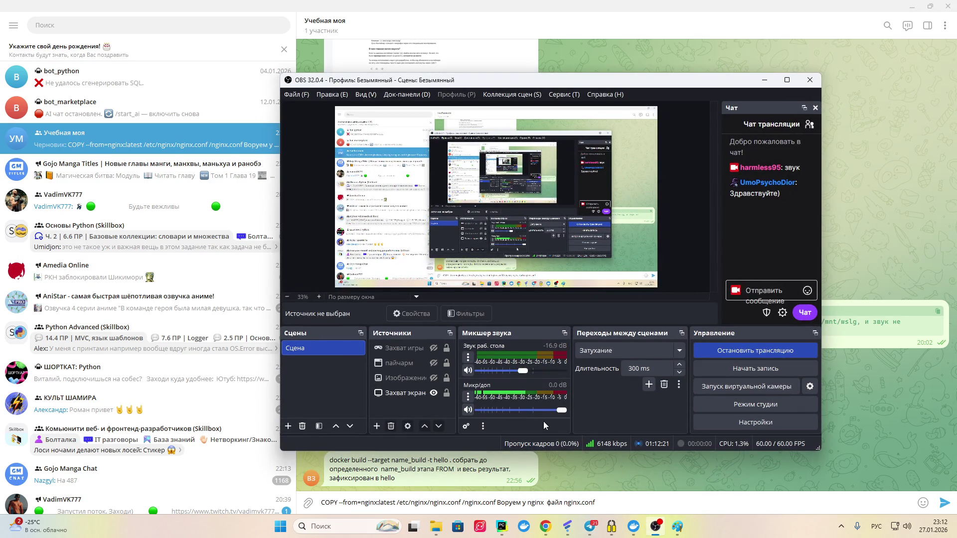
left_click(606, 472)
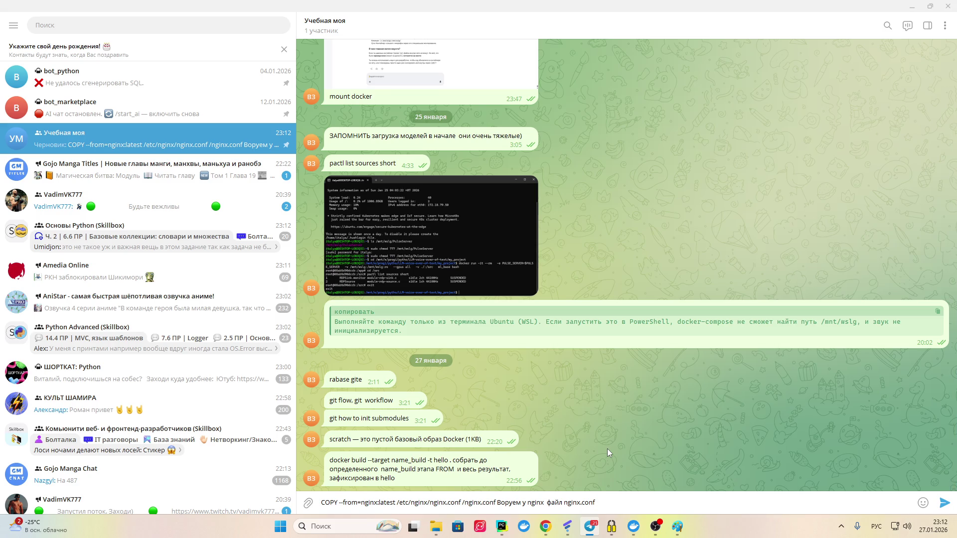
type("и сохраняем")
key("Return")
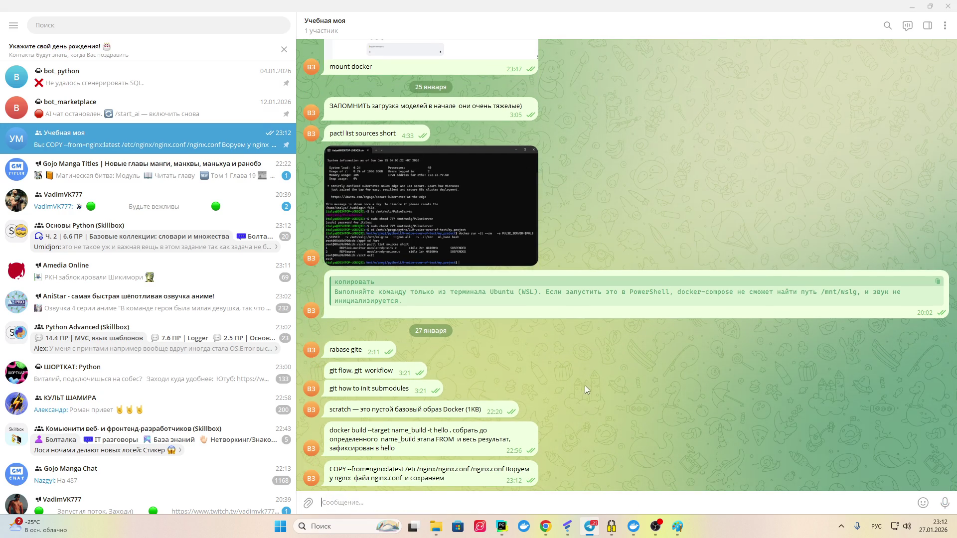
Step: Return to Docker Docs and scroll down to the 'Use a previous stage as a new stage' section
left_click(546, 525)
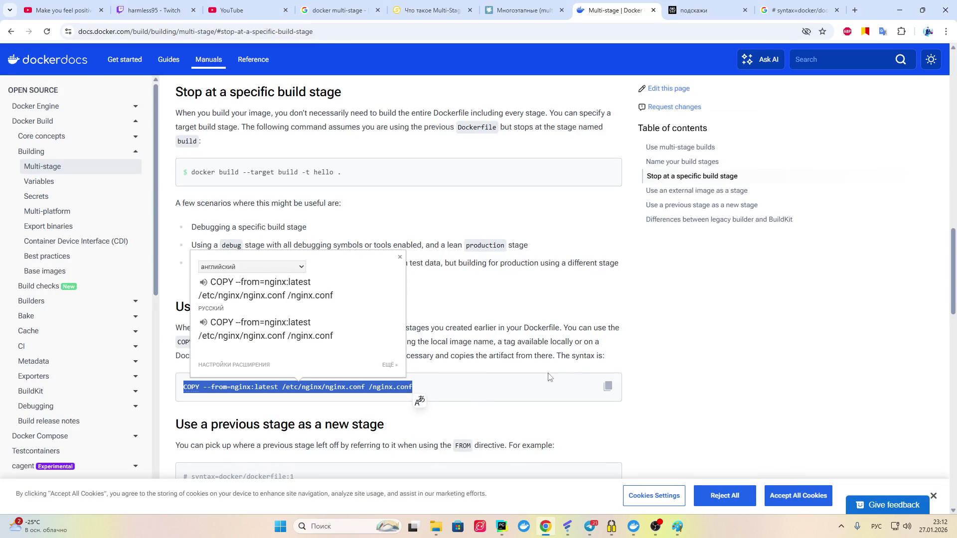
left_click(604, 314)
scroll(341, 353, "down", 1)
scroll(340, 353, "down", 3)
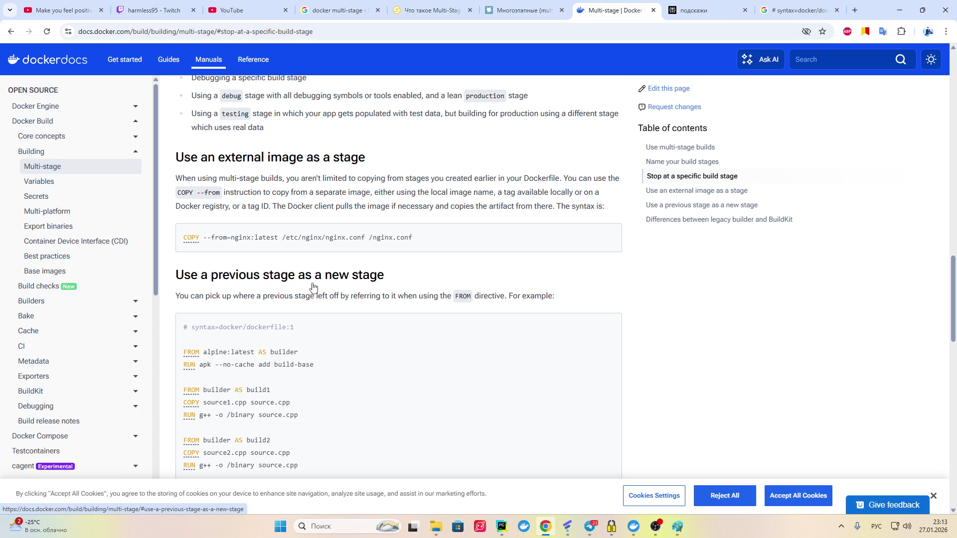
Step: Translate the section heading into Russian, then select the word pick
left_click_drag(387, 279, 176, 278)
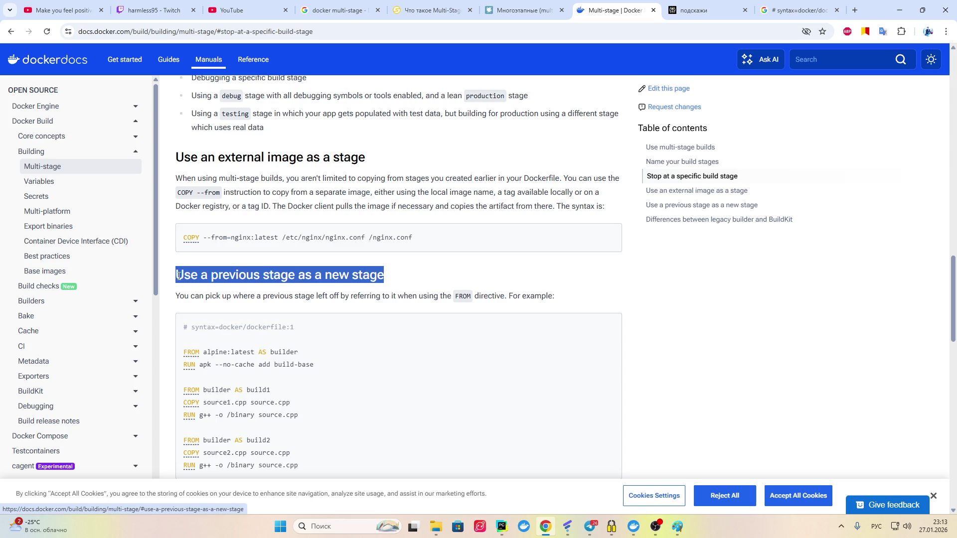
left_click(390, 289)
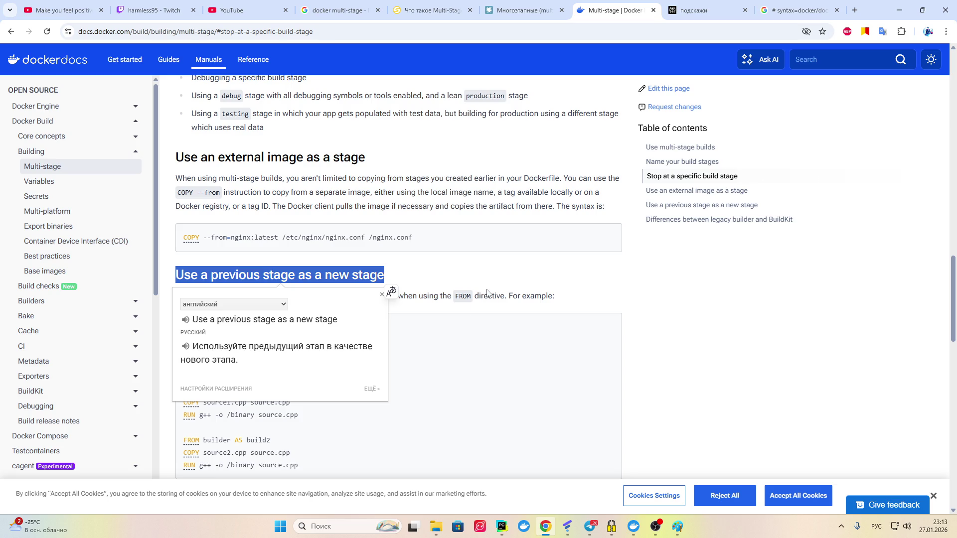
left_click(482, 267)
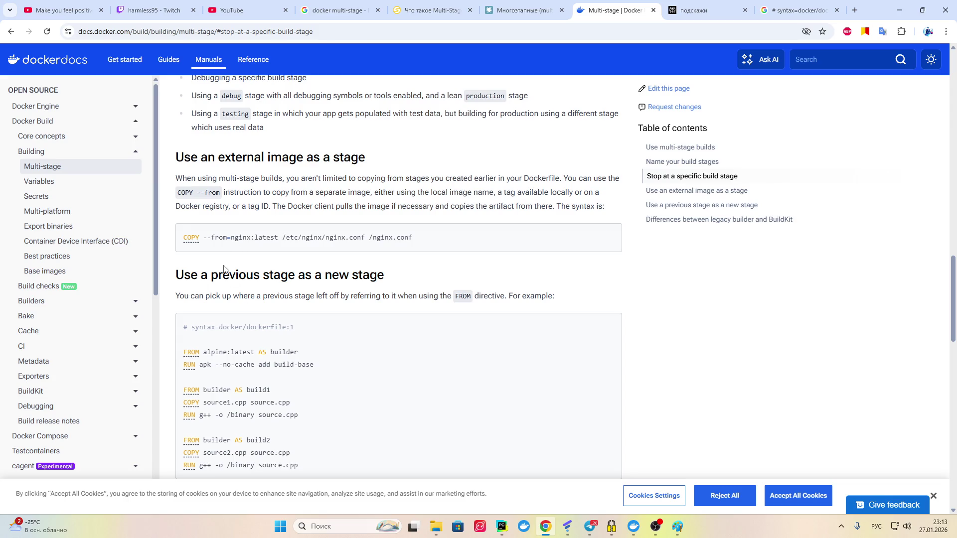
double_click(217, 294)
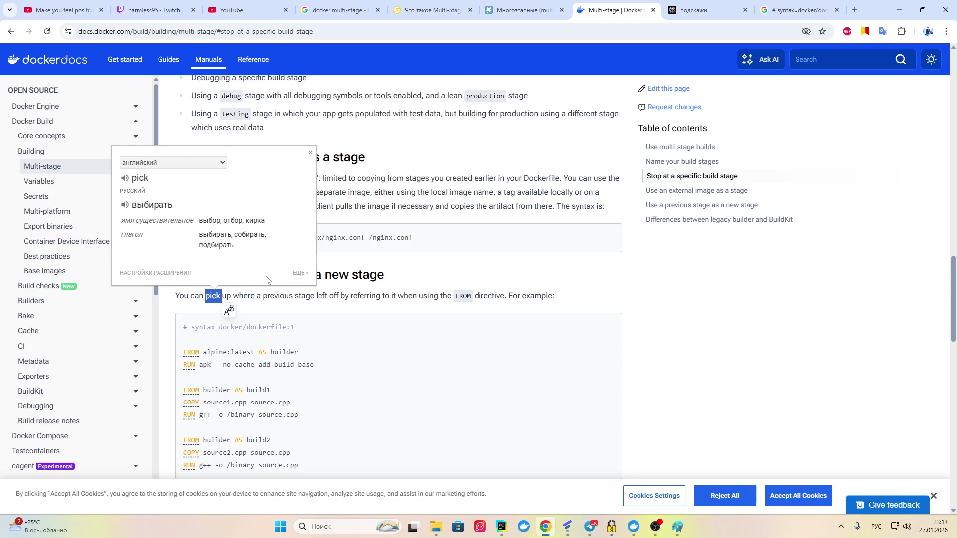
Step: Dismiss the pick translation, translate the section's intro sentence into Russian, and scroll toward the example Dockerfile
left_click(303, 307)
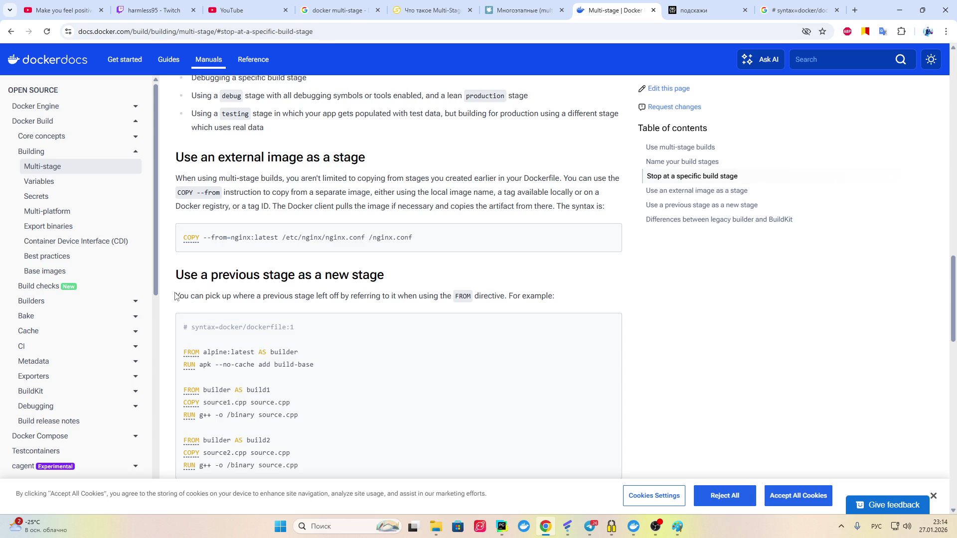
mouse_move(175, 296)
left_mouse_down()
mouse_move(513, 312)
mouse_move(555, 299)
left_mouse_up()
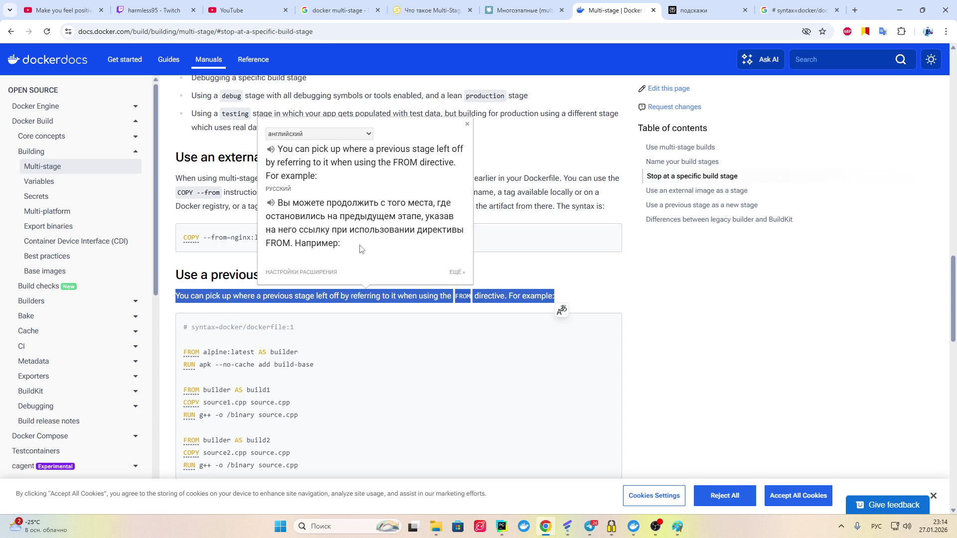
left_click(575, 291)
scroll(686, 316, "down", 2)
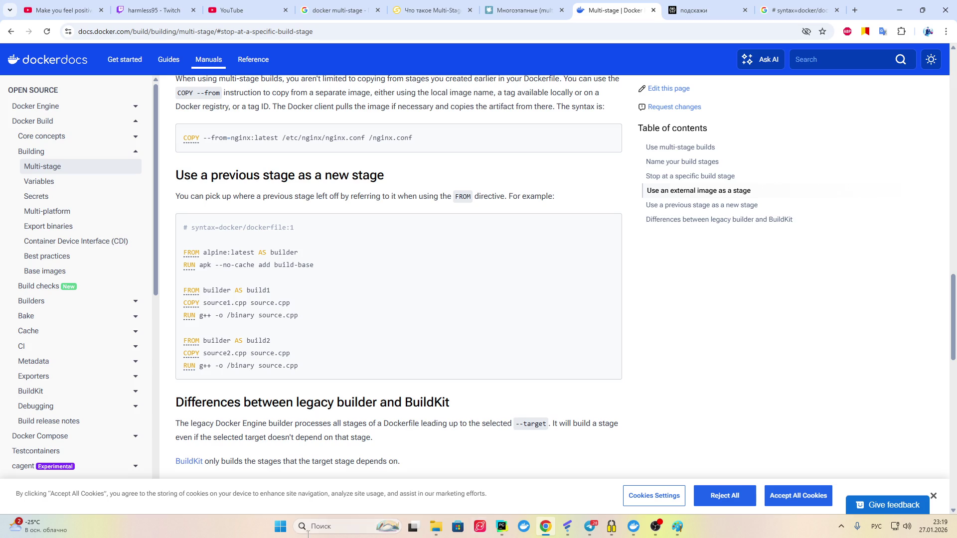
Step: Save the Docker multi-stage diagram to the desktop as PNG 'в', then start a blank canvas
left_click(678, 527)
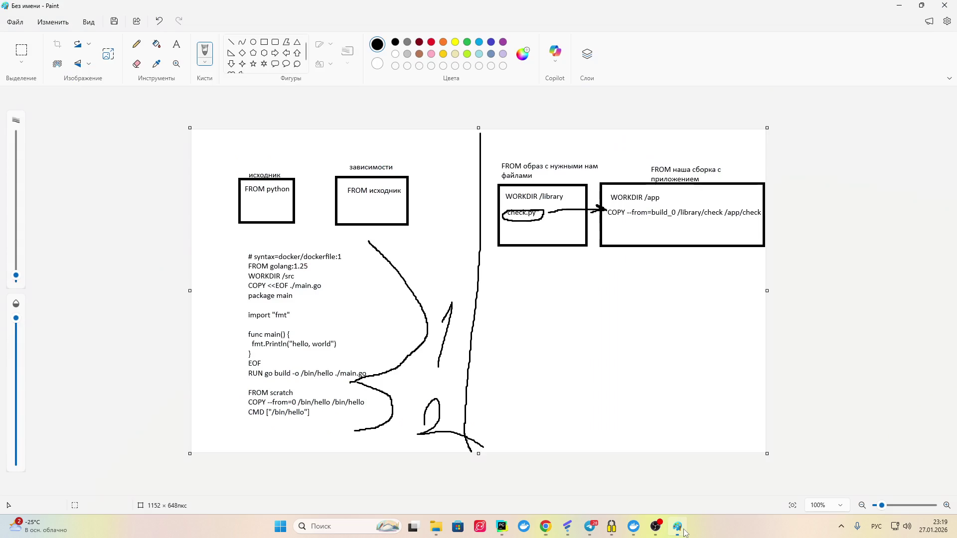
left_click(15, 22)
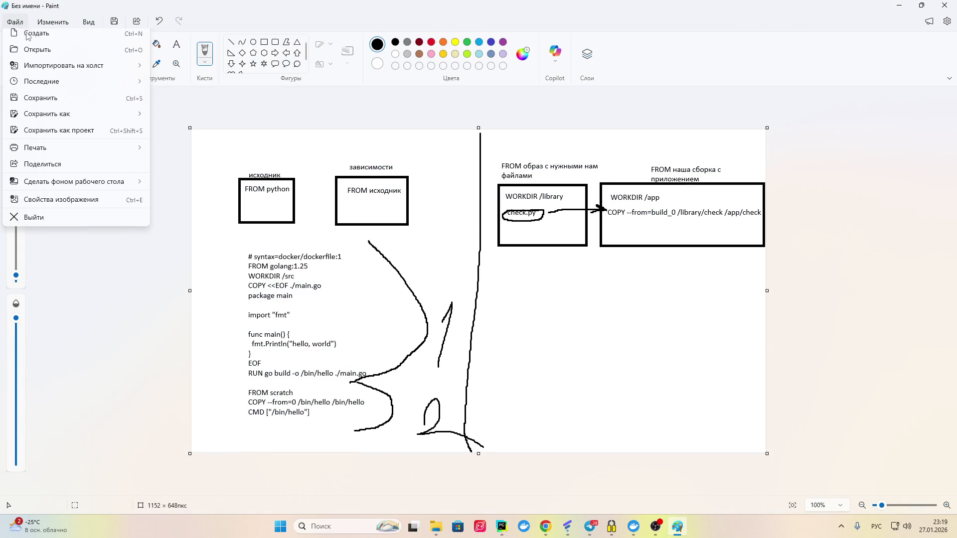
left_click(46, 105)
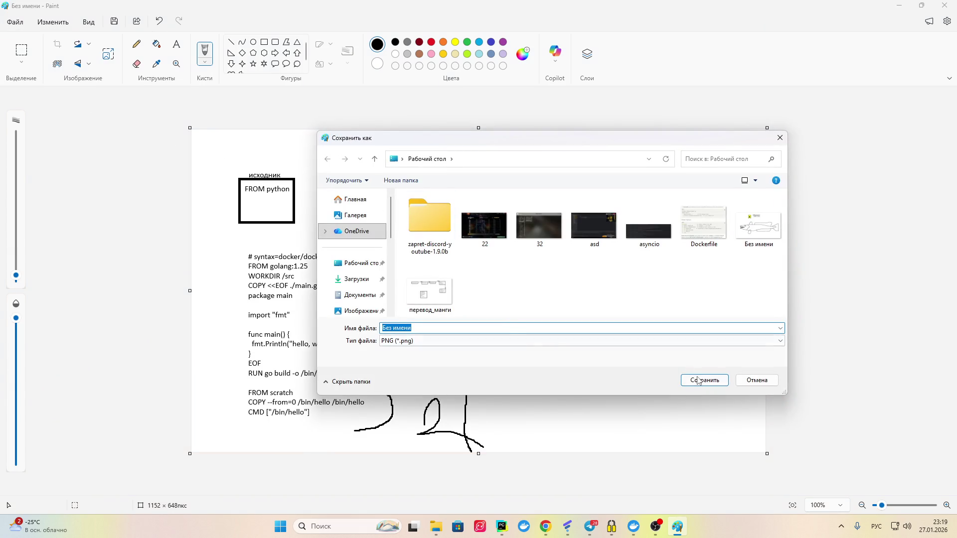
type("в")
left_click(688, 383)
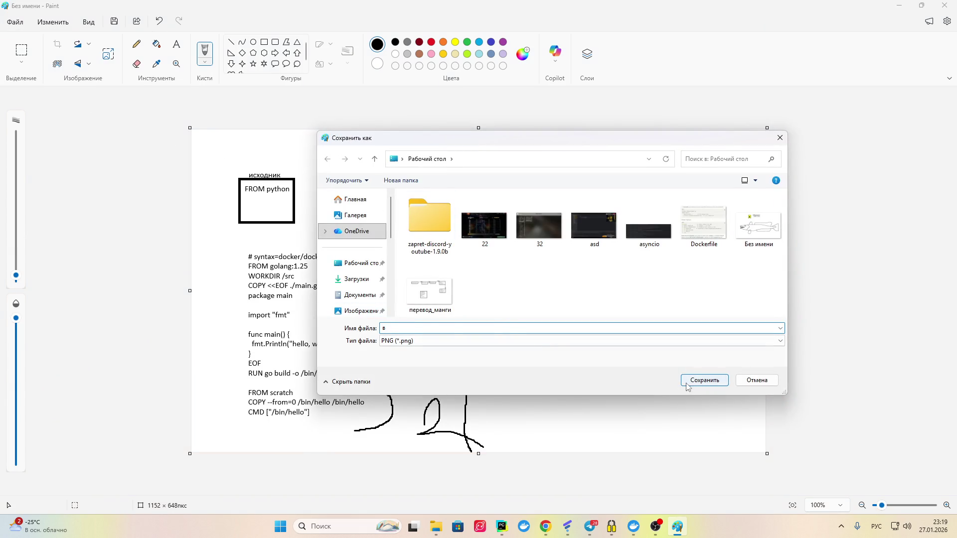
left_click(16, 22)
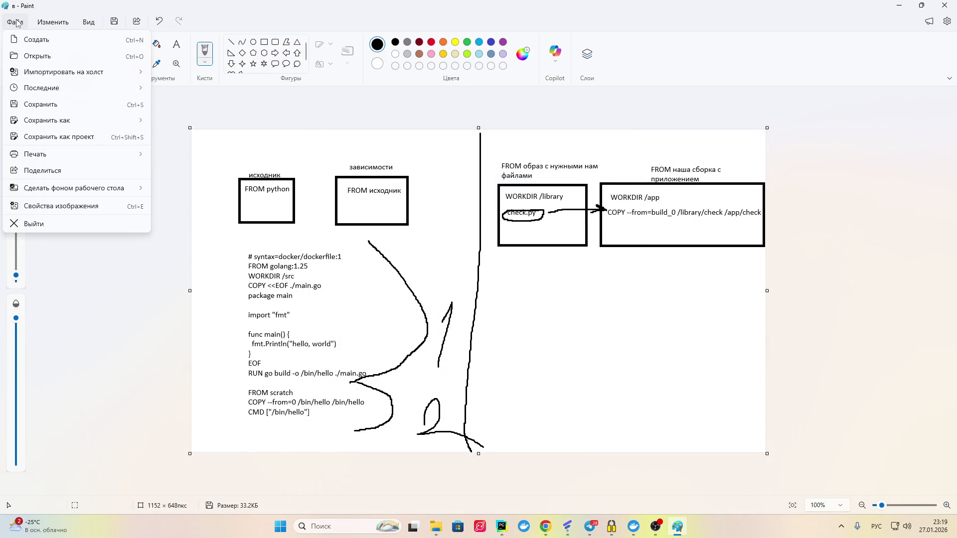
left_click(36, 37)
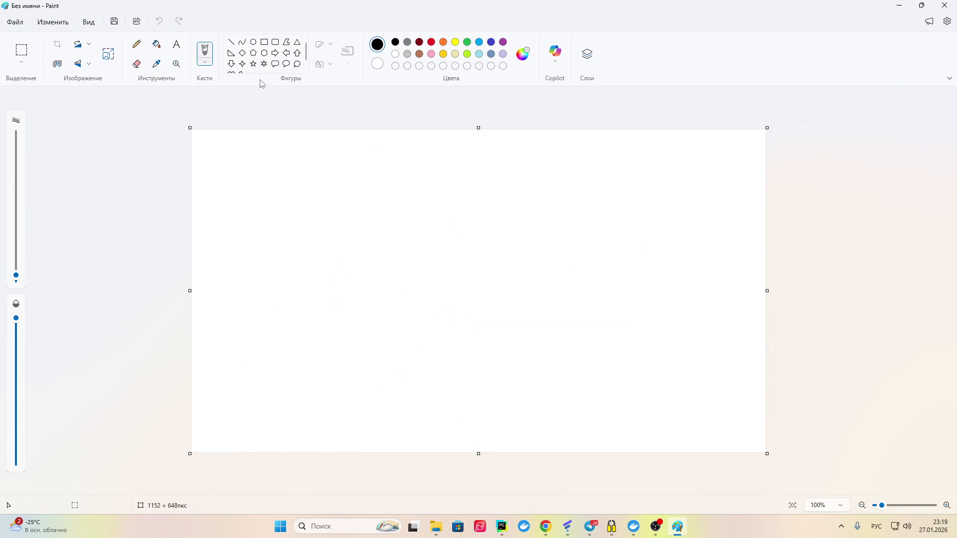
Step: Brush a long downward arrow with a thickened top, a horizontal branch and a label stroke, then minimize Paint
mouse_move(319, 158)
left_mouse_down()
mouse_move(315, 411)
mouse_move(349, 391)
mouse_move(299, 450)
mouse_move(288, 403)
left_mouse_up()
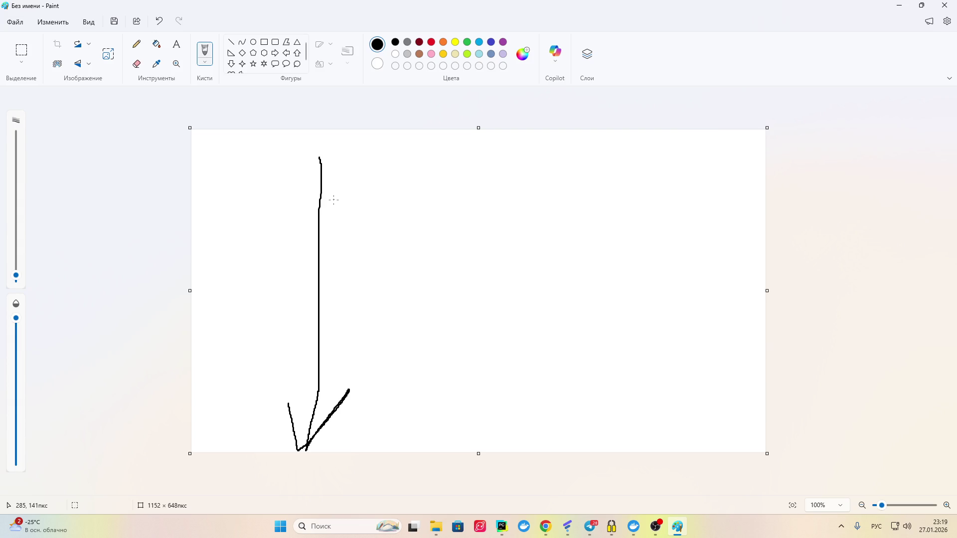
left_click_drag(323, 159, 320, 184)
mouse_move(325, 184)
left_mouse_down()
mouse_move(382, 188)
mouse_move(359, 172)
mouse_move(425, 176)
left_mouse_up()
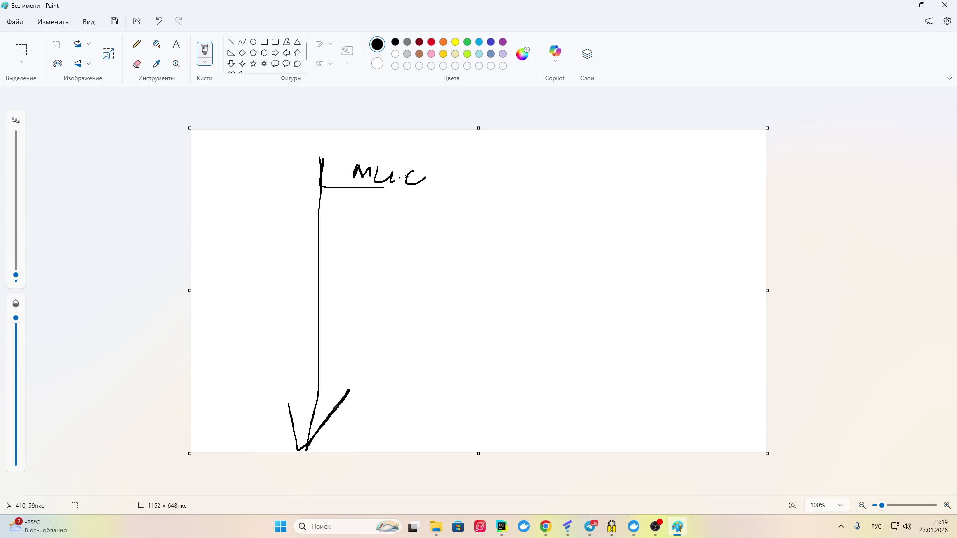
mouse_move(410, 163)
left_mouse_down()
mouse_move(401, 184)
mouse_move(410, 178)
left_mouse_up()
left_click(676, 527)
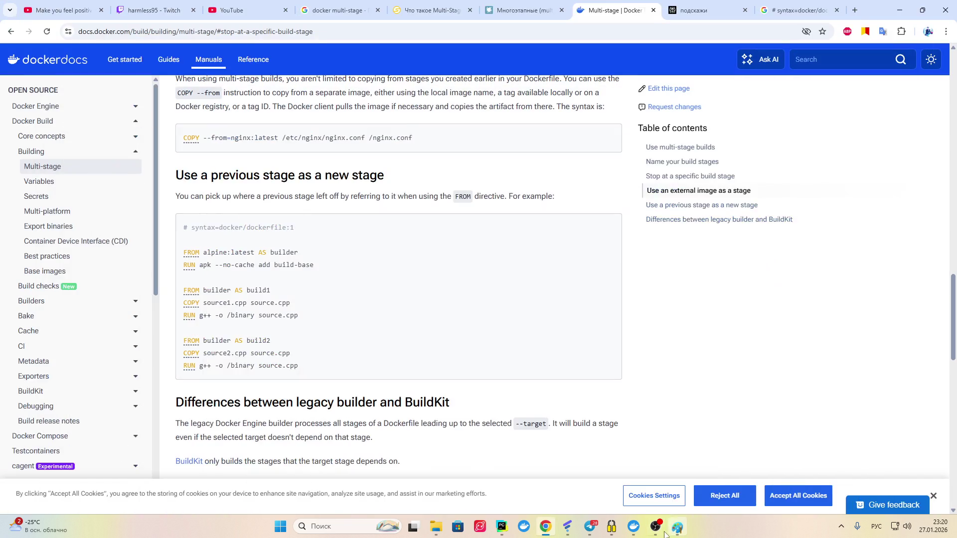
Step: Check the OBS stream chat and the PyCharm TODO list, then return to the arrow sketch
left_click(656, 527)
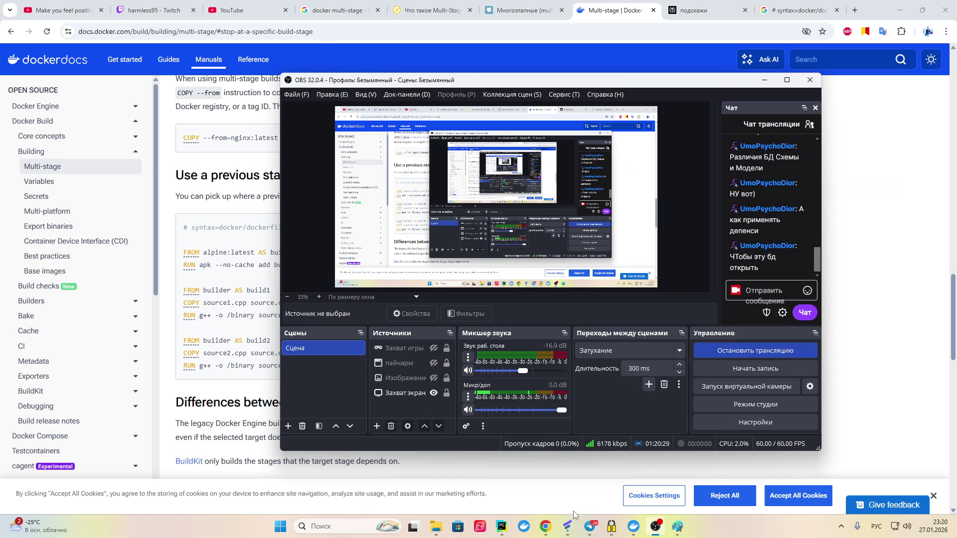
left_click(504, 528)
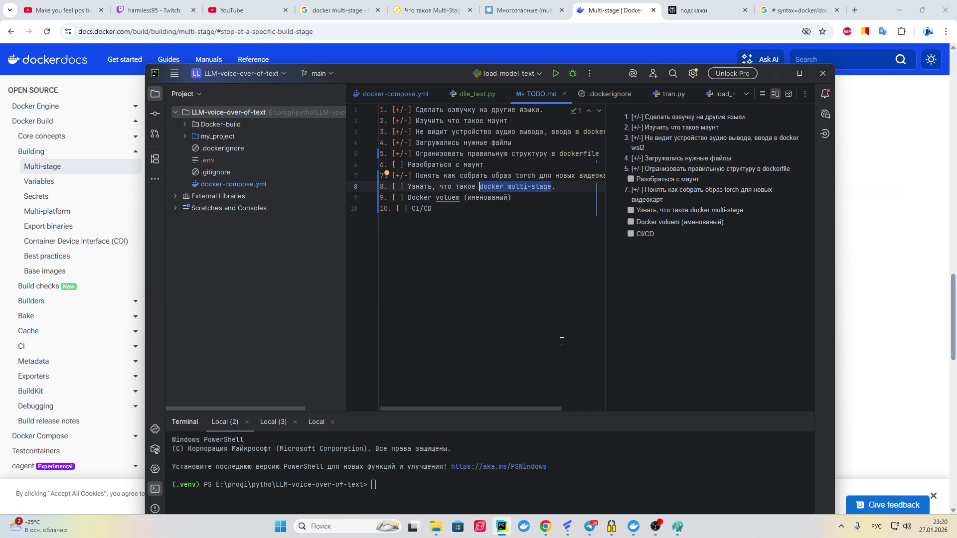
left_click(677, 526)
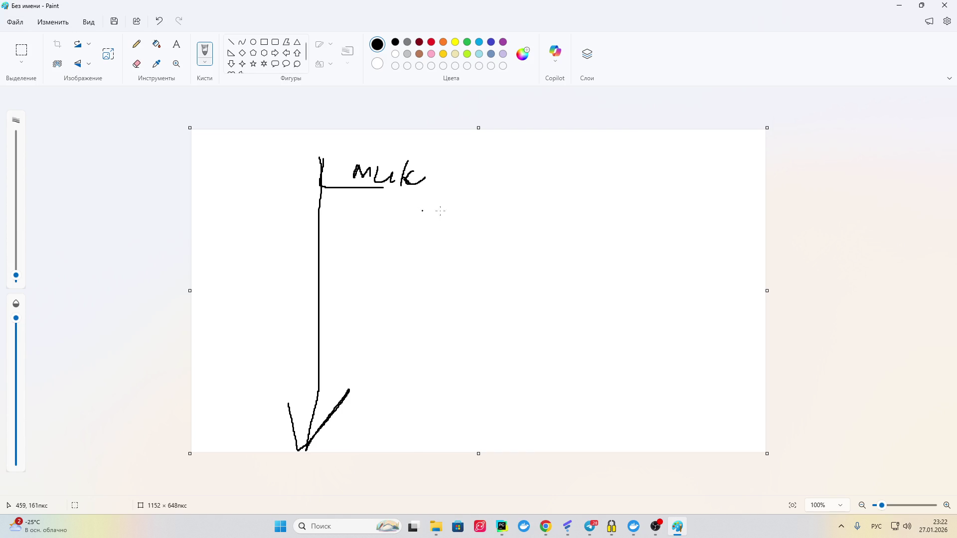
Step: Circle the 'мик' label and draw a second branch below it marked 'Re'
mouse_move(383, 190)
left_mouse_down()
mouse_move(383, 160)
mouse_move(319, 201)
mouse_move(318, 244)
mouse_move(451, 259)
left_mouse_up()
mouse_move(369, 229)
left_mouse_down()
mouse_move(368, 248)
mouse_move(375, 221)
mouse_move(370, 234)
mouse_move(382, 246)
mouse_move(452, 236)
mouse_move(331, 252)
mouse_move(319, 282)
mouse_move(330, 281)
mouse_move(318, 262)
left_mouse_up()
left_click(391, 238)
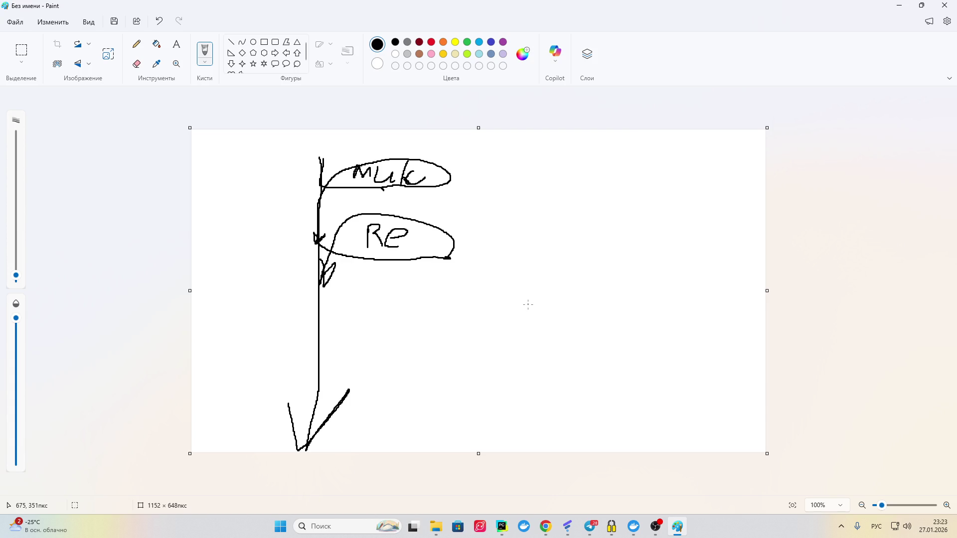
Step: Open hh.ru in a new Chrome tab from the bookmarks
left_click(543, 533)
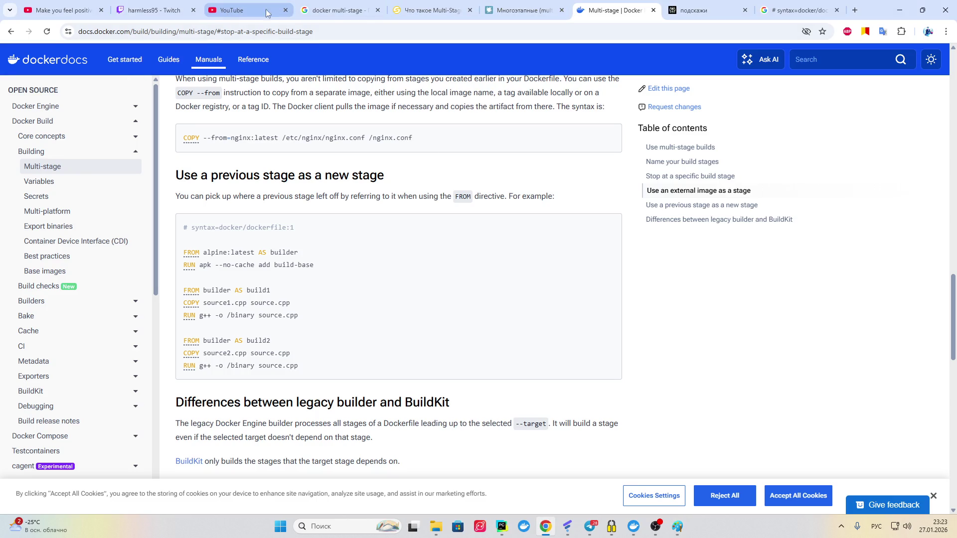
key("ctrl+t")
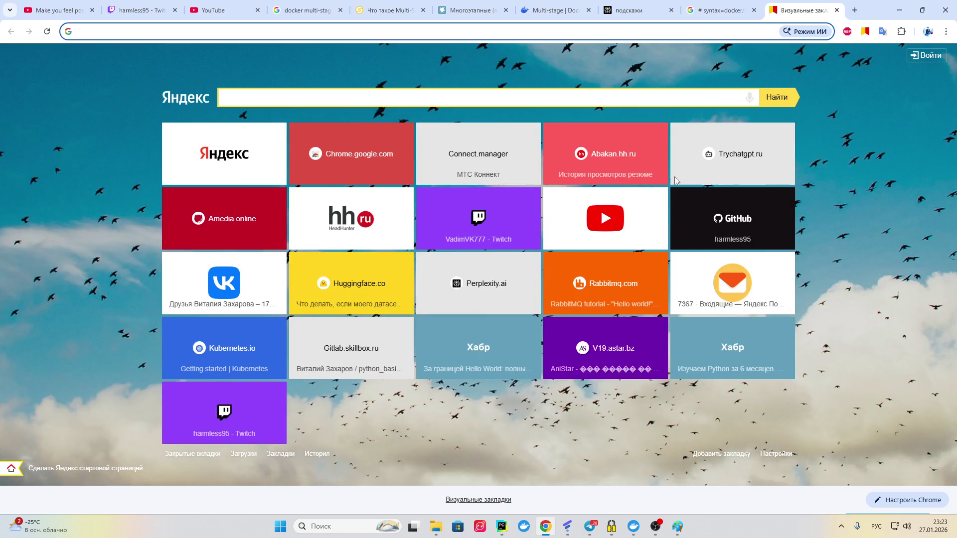
left_click(346, 221)
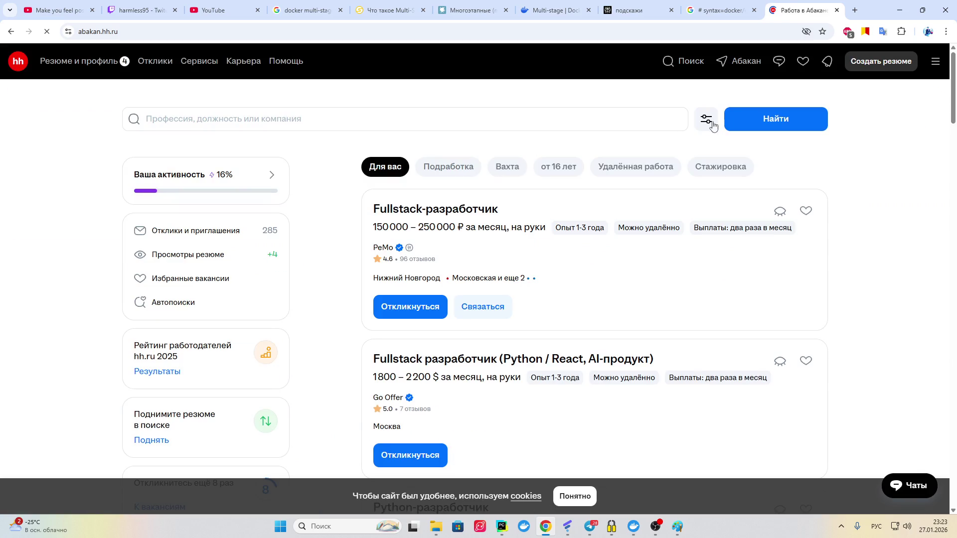
Step: Browse the employer chats: Junior/Pre-middle Python, Middle Backend, Разработчик AI, Fullstack, Backend, Junior Python
left_click(779, 61)
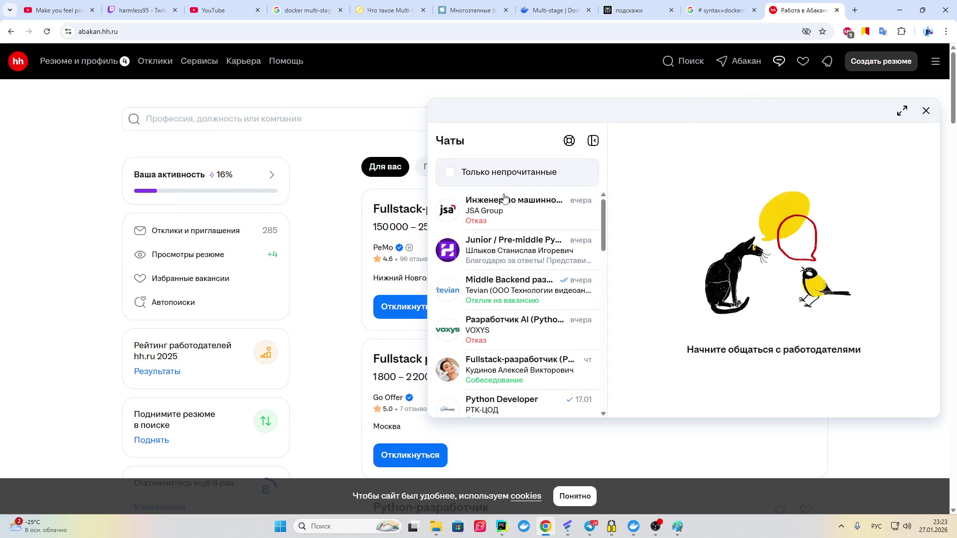
left_click(518, 263)
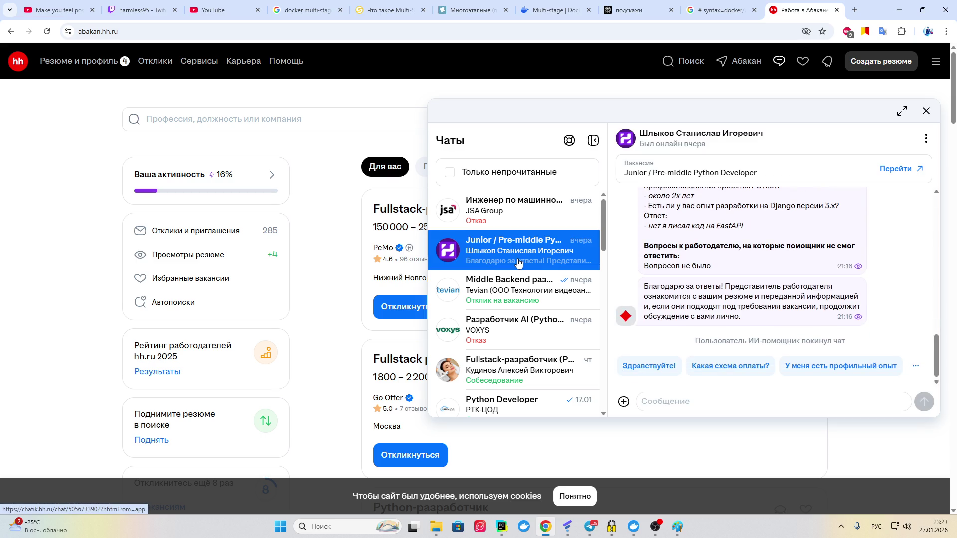
left_click(521, 289)
left_click(514, 330)
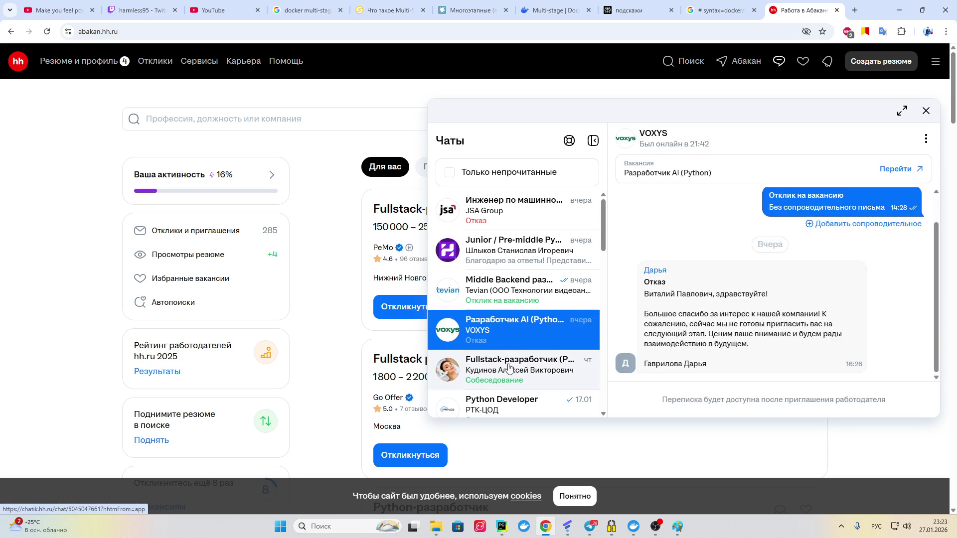
left_click(509, 368)
scroll(513, 349, "down", 4)
scroll(615, 268, "down", 4)
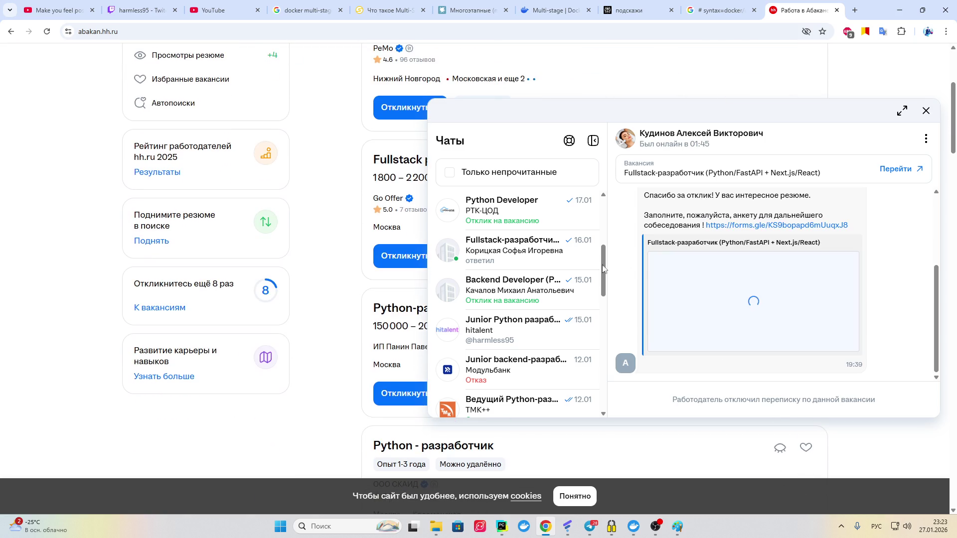
left_click(513, 289)
left_click(513, 330)
Step: Open the Google Docs spec 'ТЗ Python - API чатов и сообщений' from the Junior Python chat
scroll(738, 315, "up", 5)
scroll(738, 316, "down", 5)
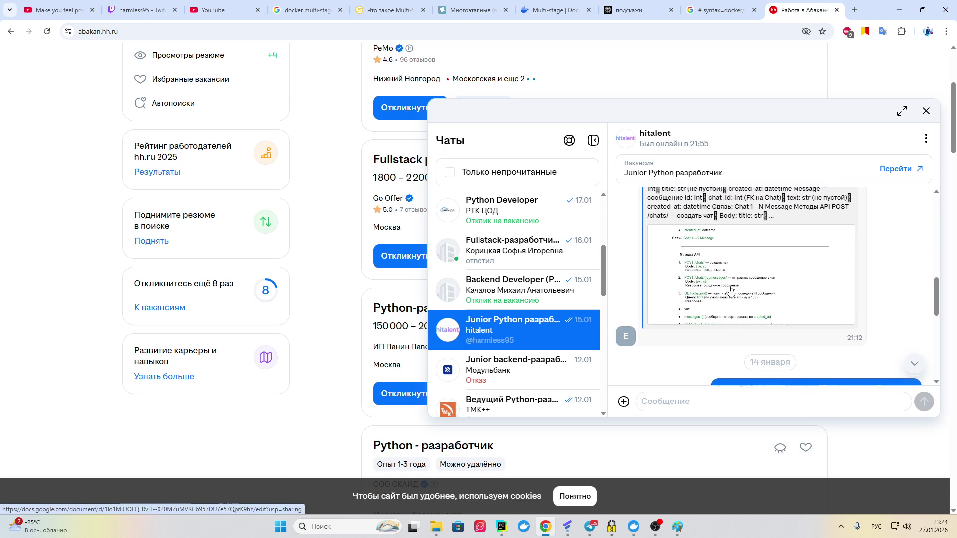
scroll(731, 290, "up", 5)
left_click(718, 291)
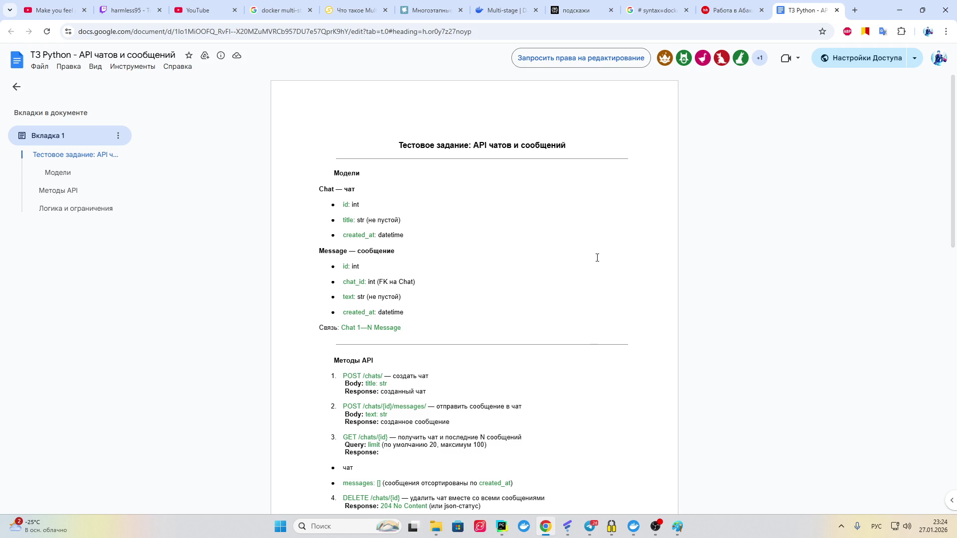
scroll(494, 247, "down", 3)
scroll(464, 225, "down", 2)
scroll(478, 223, "up", 2)
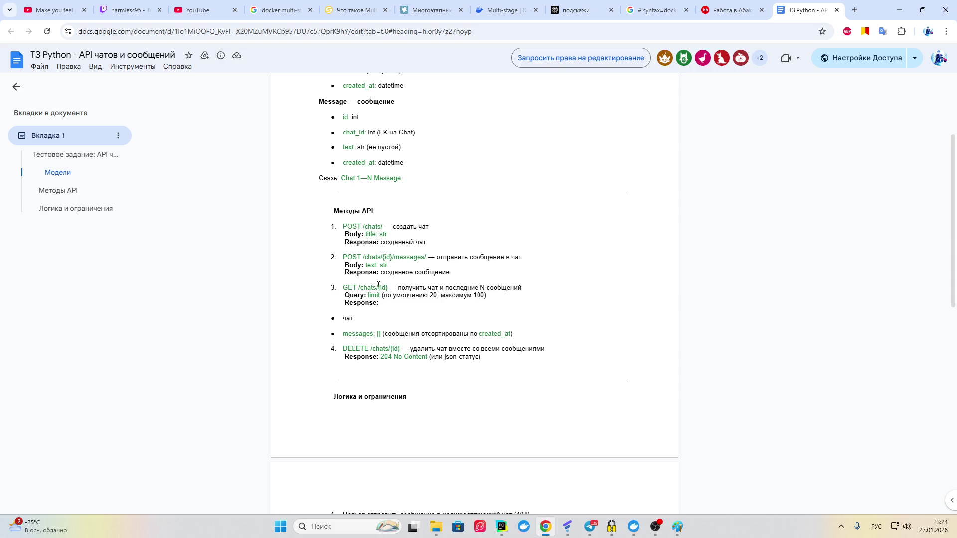
scroll(357, 246, "down", 2)
scroll(416, 257, "up", 1)
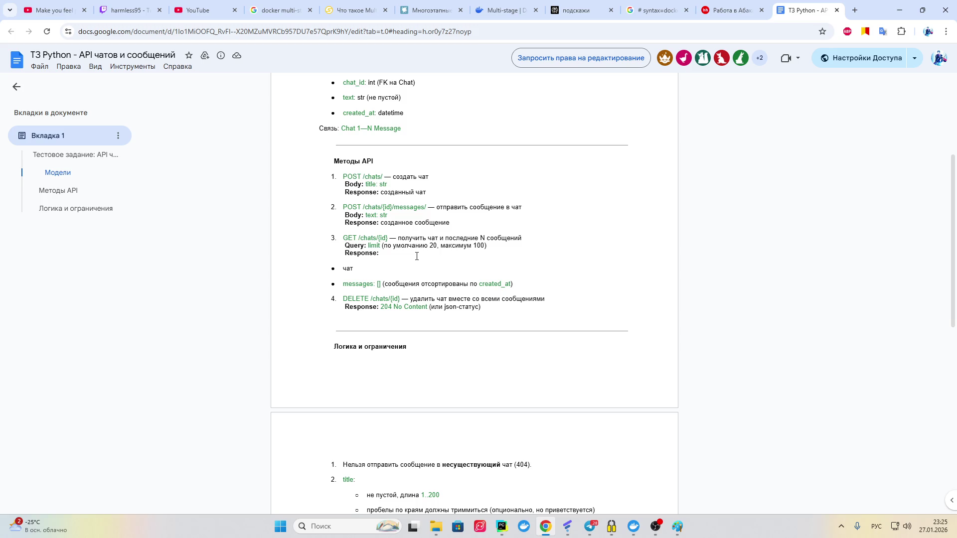
left_click(678, 527)
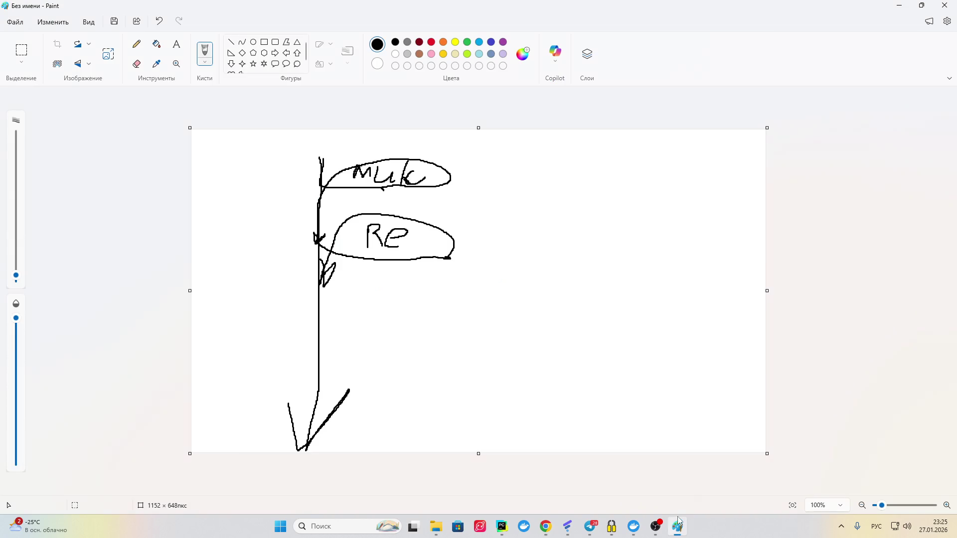
Step: Undo nine strokes to clear the old bubble sketch from the canvas
left_click(159, 21)
left_click(159, 21)
left_click(159, 21)
left_click(159, 21)
left_click(159, 21)
left_click(159, 21)
left_click(159, 21)
left_click(159, 20)
left_click(159, 21)
left_click(159, 21)
left_click(159, 21)
left_click(159, 21)
left_click(159, 21)
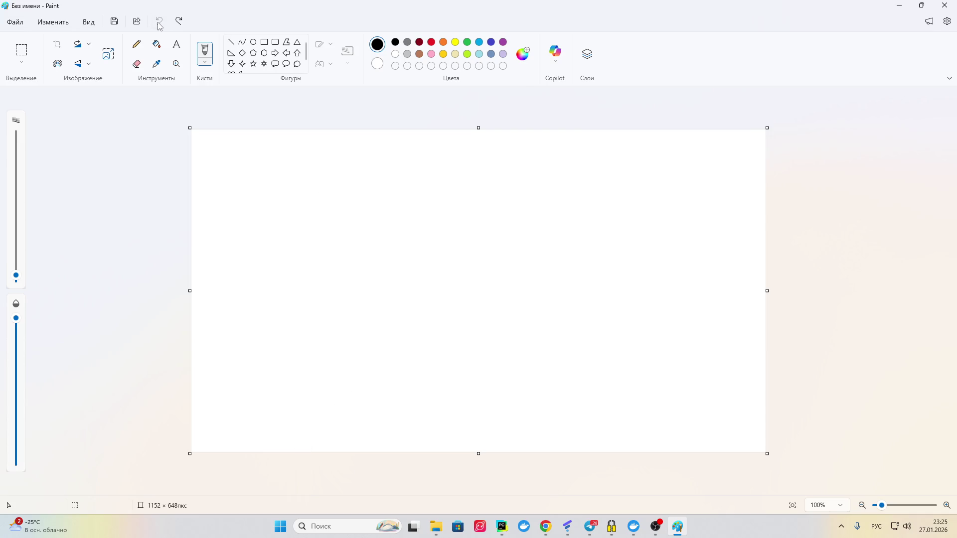
Step: Draw a long vertical arrow and handwrite 'резултр' beside its tip
mouse_move(280, 145)
left_mouse_down()
mouse_move(278, 427)
mouse_move(303, 389)
mouse_move(280, 433)
mouse_move(261, 398)
mouse_move(268, 423)
left_mouse_up()
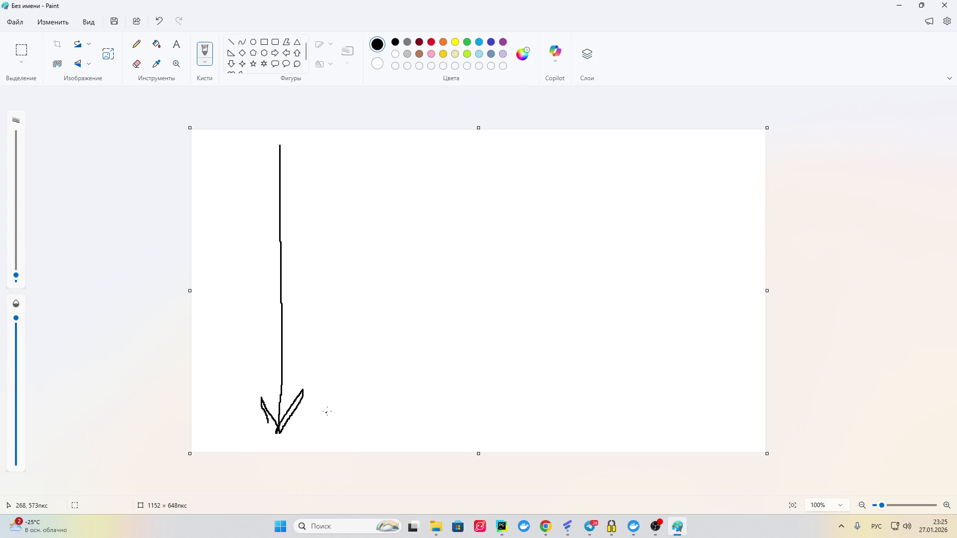
mouse_move(322, 405)
left_mouse_down()
mouse_move(315, 432)
mouse_move(323, 415)
mouse_move(362, 413)
mouse_move(369, 426)
mouse_move(406, 421)
mouse_move(386, 430)
mouse_move(430, 423)
left_mouse_up()
mouse_move(441, 410)
left_mouse_down()
mouse_move(424, 431)
mouse_move(451, 428)
mouse_move(445, 439)
left_mouse_up()
left_click_drag(462, 410, 460, 441)
mouse_move(476, 409)
left_mouse_down()
mouse_move(473, 429)
mouse_move(488, 438)
mouse_move(531, 409)
mouse_move(543, 427)
mouse_move(534, 444)
left_mouse_up()
left_click_drag(535, 433, 550, 428)
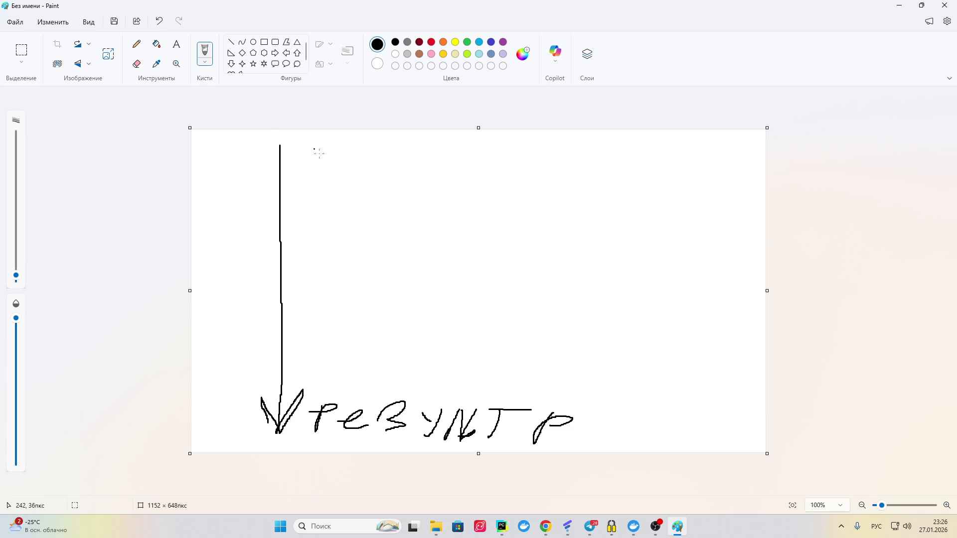
Step: Handwrite the label 'фикх–Р' near the top of the arrow
mouse_move(319, 151)
left_mouse_down()
mouse_move(343, 152)
mouse_move(329, 177)
mouse_move(376, 153)
mouse_move(402, 168)
mouse_move(419, 149)
mouse_move(414, 167)
mouse_move(455, 146)
left_mouse_up()
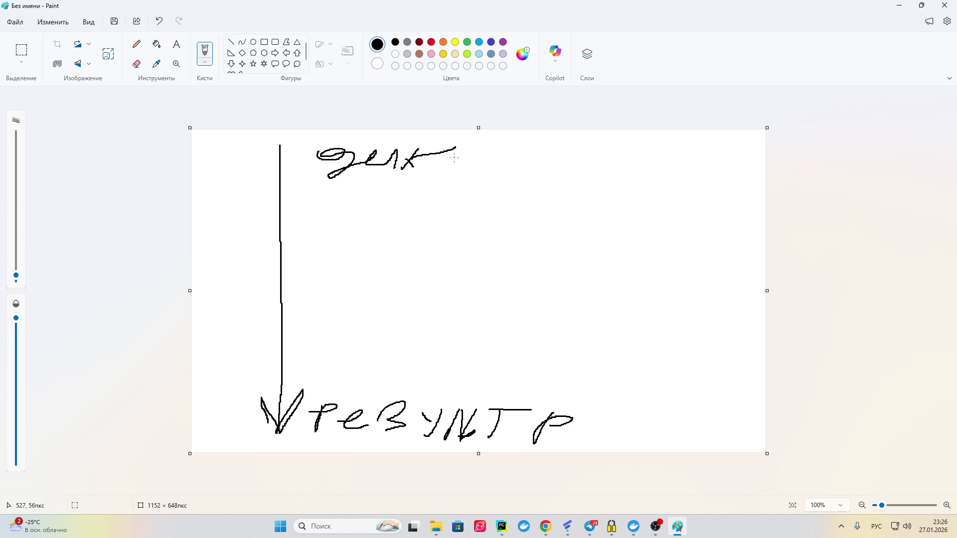
left_click_drag(464, 158, 478, 158)
mouse_move(488, 146)
left_mouse_down()
mouse_move(486, 168)
mouse_move(502, 146)
mouse_move(511, 159)
mouse_move(498, 157)
left_mouse_up()
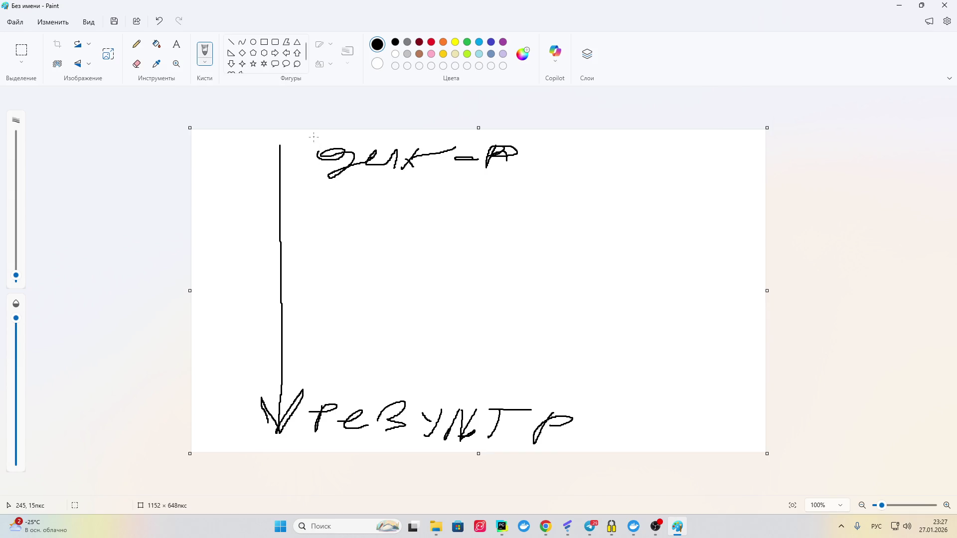
Step: Frame 'фикх' in an oval and extend the top label to 'фикх–Ros' with curves beside it
mouse_move(313, 139)
left_mouse_down()
mouse_move(330, 182)
mouse_move(453, 175)
left_mouse_up()
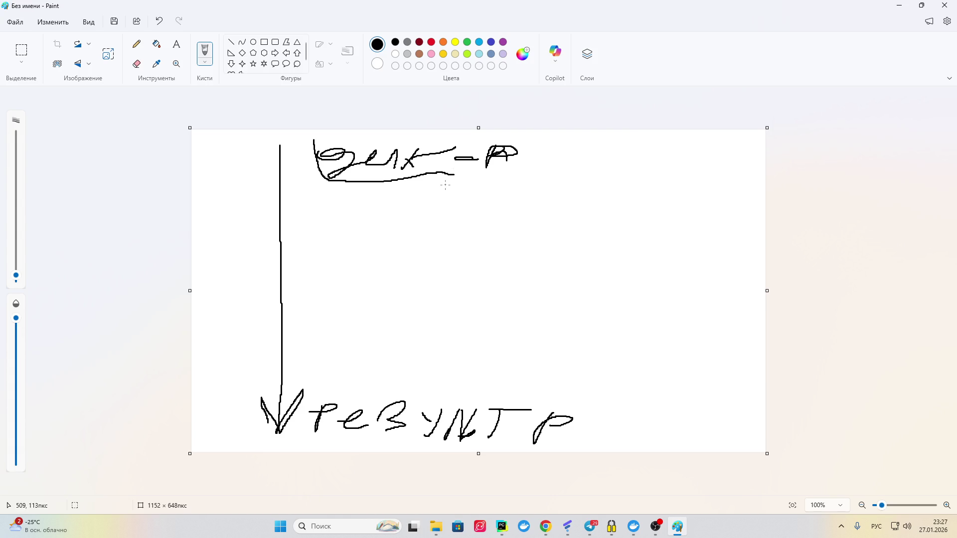
mouse_move(446, 174)
left_mouse_down()
mouse_move(471, 133)
mouse_move(314, 137)
left_mouse_up()
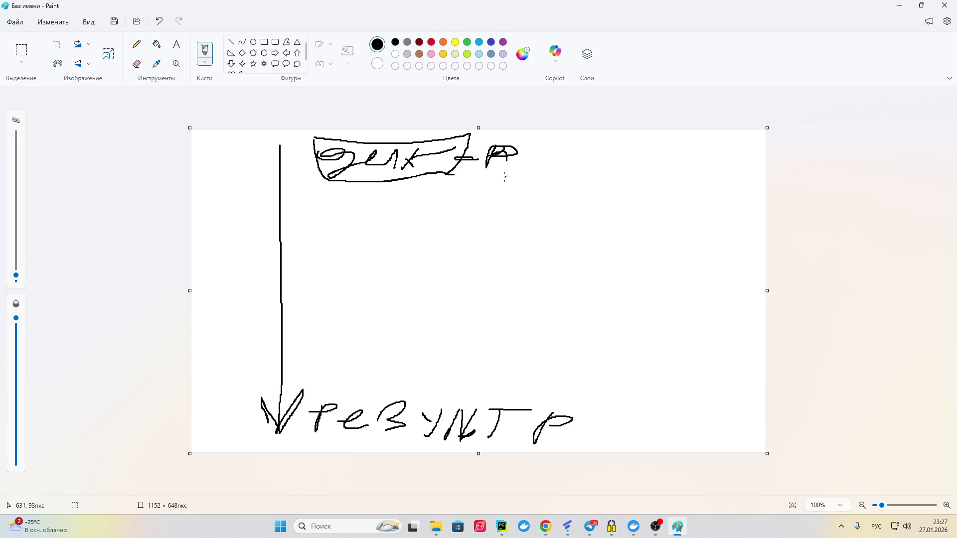
mouse_move(548, 156)
left_mouse_down()
mouse_move(531, 172)
mouse_move(629, 180)
mouse_move(639, 215)
mouse_move(711, 133)
left_mouse_up()
left_click(704, 179)
left_click_drag(652, 210, 674, 209)
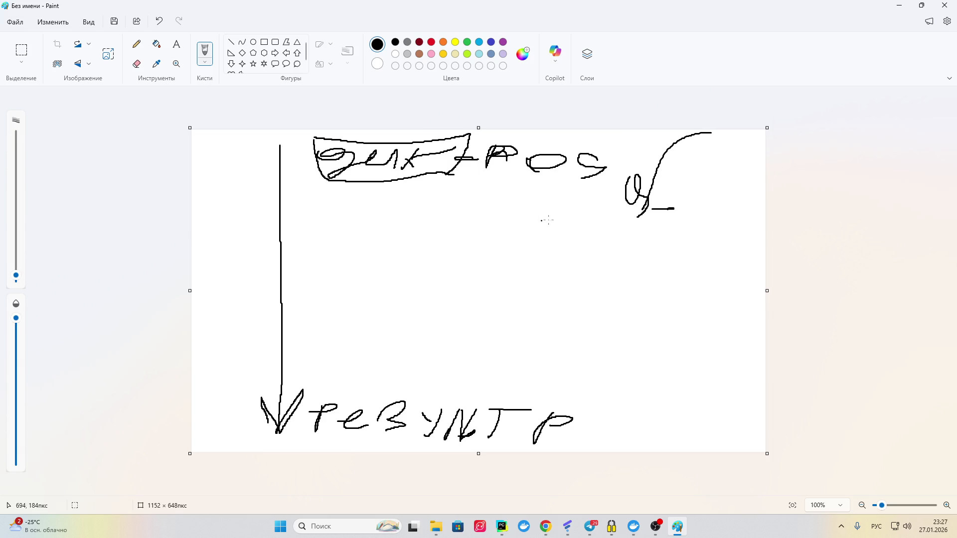
left_click_drag(544, 221, 597, 226)
Step: Add a small mark and three short vertical strokes below the framed label
left_click_drag(328, 227, 330, 221)
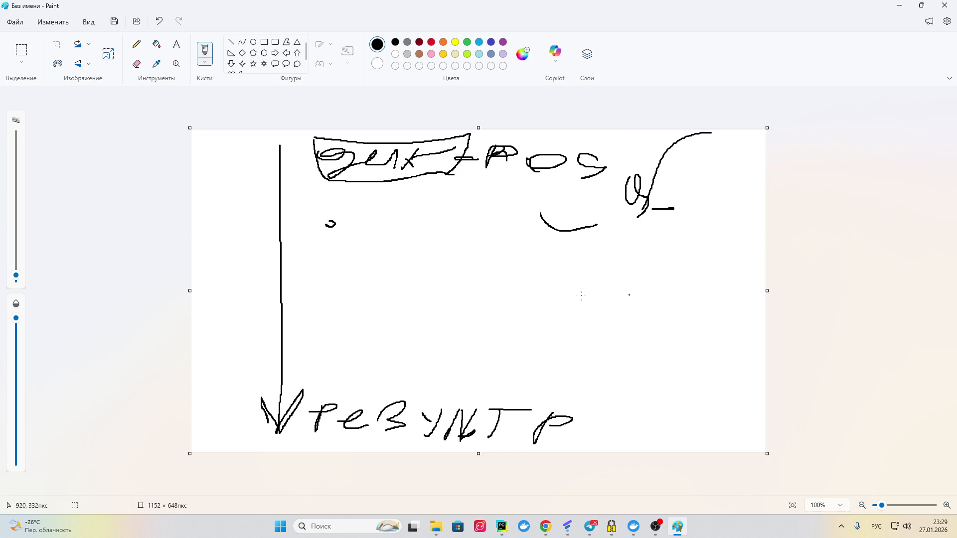
left_click_drag(387, 227, 380, 269)
left_click_drag(451, 230, 449, 260)
left_click_drag(464, 237, 461, 269)
Step: Switch back to the browser window
left_click(546, 527)
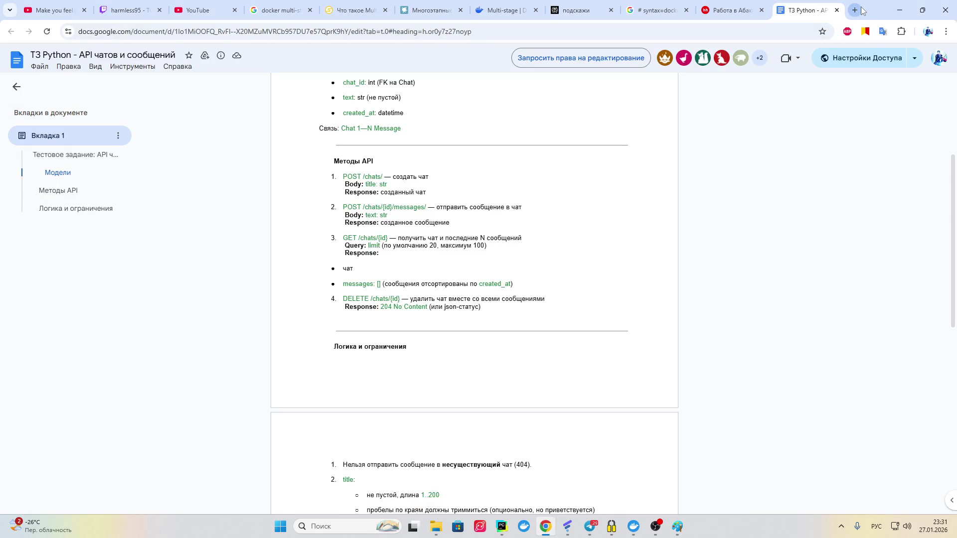
Step: On YouTube home, expand all subscriptions and open the Python developer's channel
left_click(178, 12)
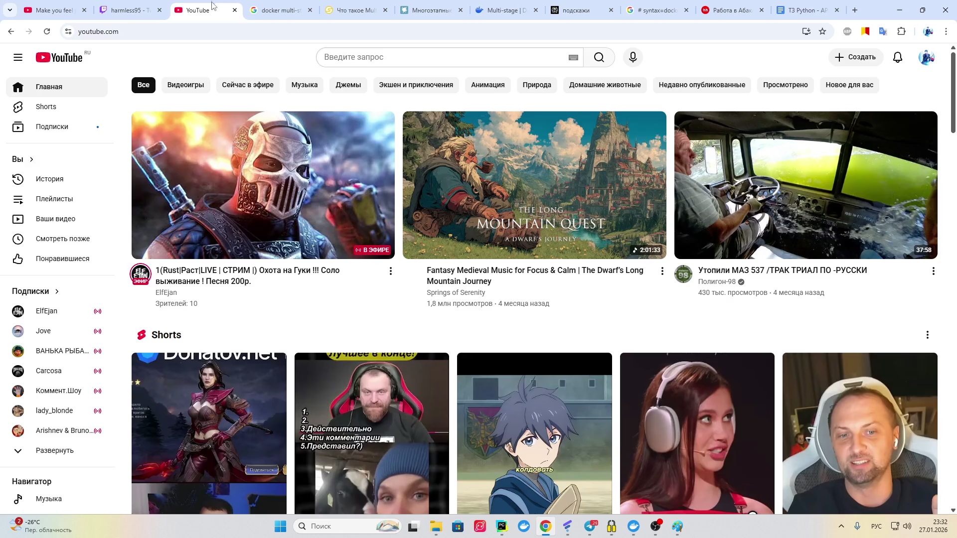
left_click(43, 455)
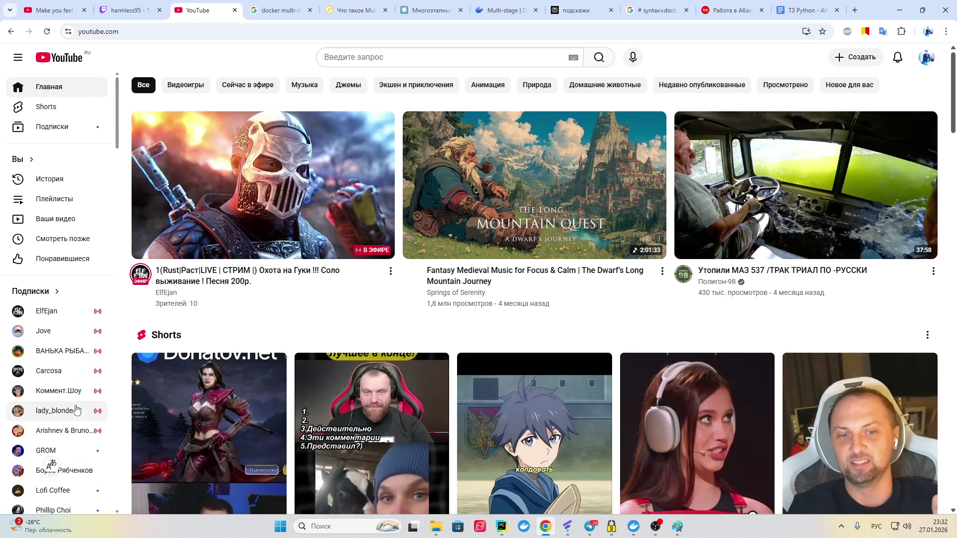
scroll(70, 439, "down", 2)
scroll(73, 426, "down", 2)
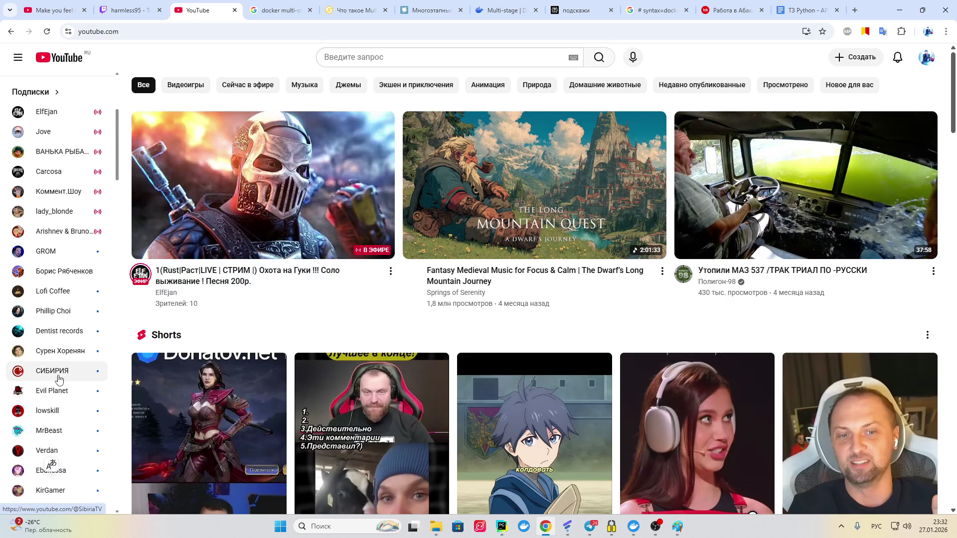
left_click(55, 352)
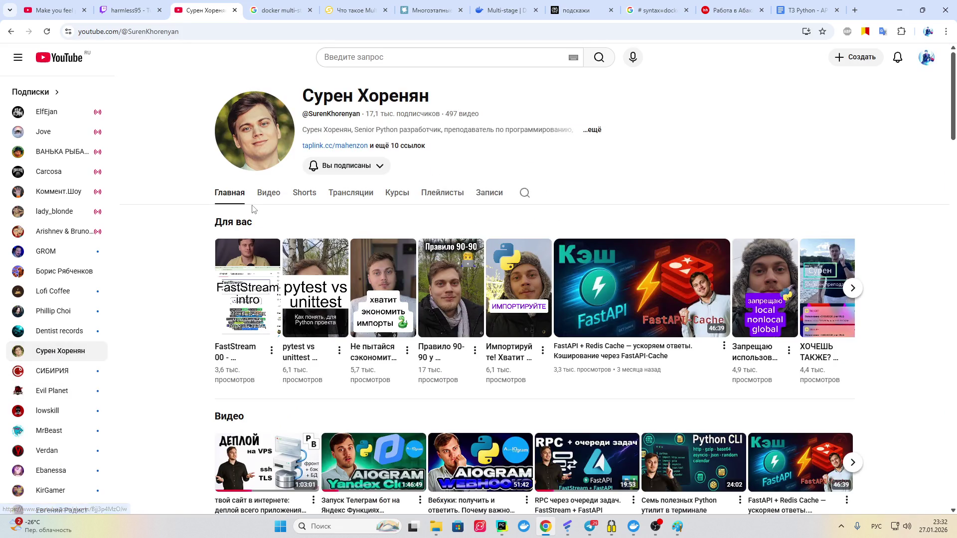
Step: Browse the channel's uploaded videos and scroll through its past live streams
left_click(269, 194)
left_click(355, 195)
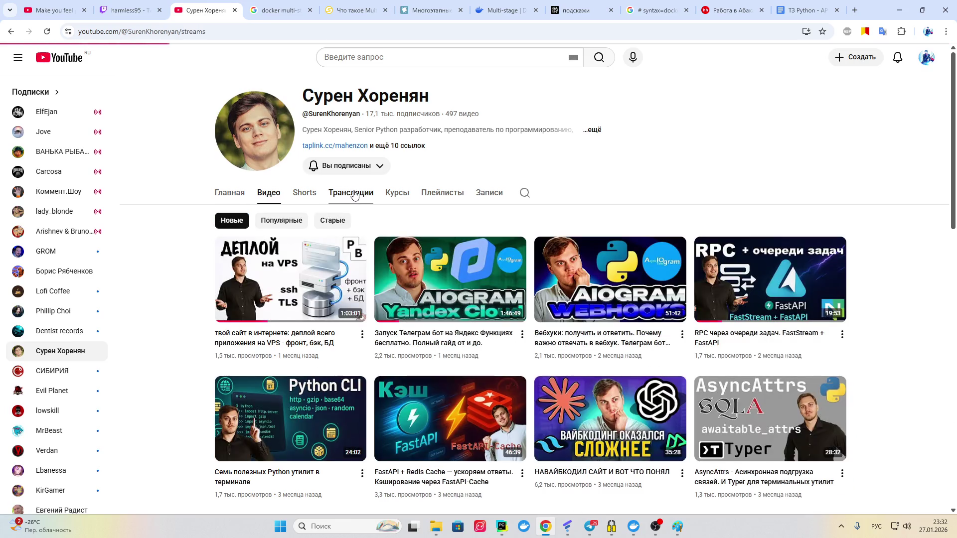
scroll(408, 262, "down", 3)
scroll(407, 262, "down", 4)
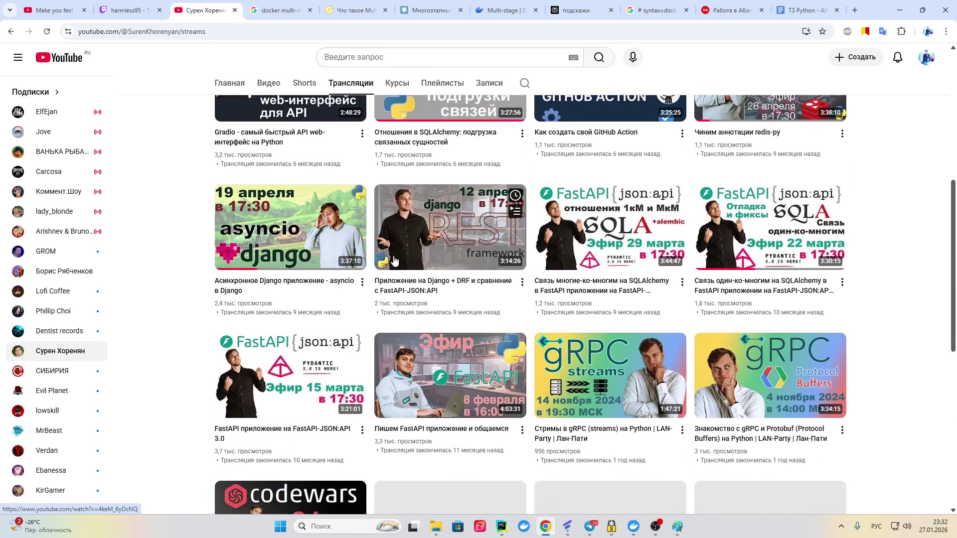
scroll(690, 262, "down", 4)
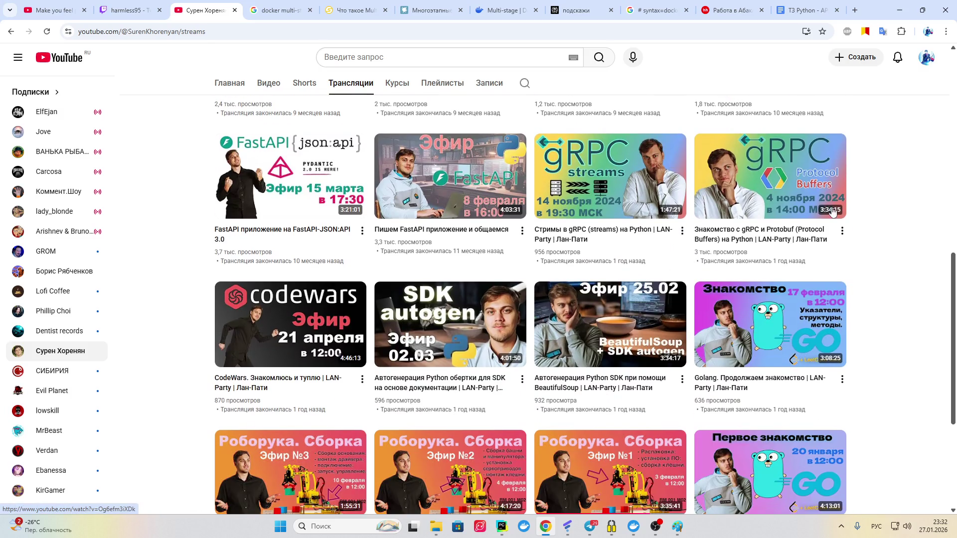
scroll(914, 255, "up", 5)
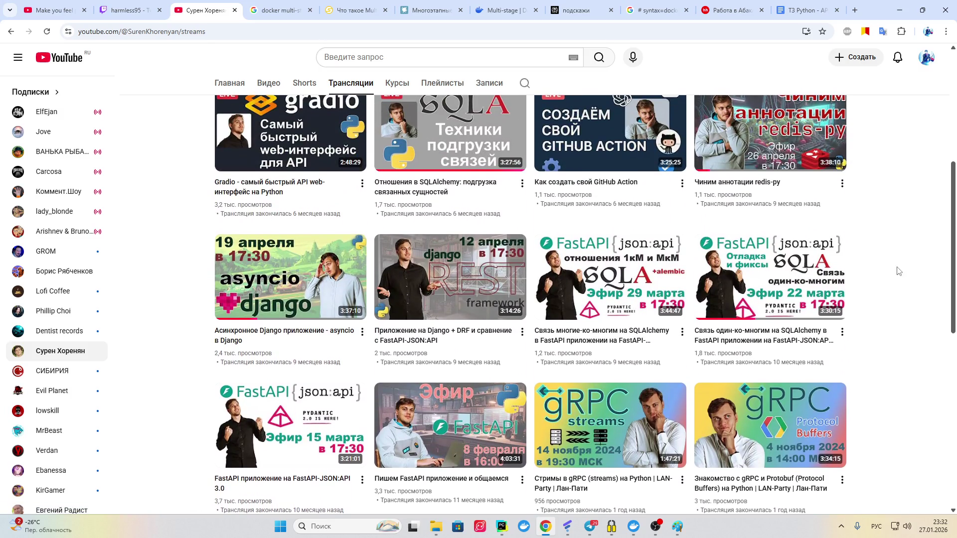
scroll(908, 276, "up", 1)
scroll(899, 282, "down", 9)
scroll(888, 283, "up", 8)
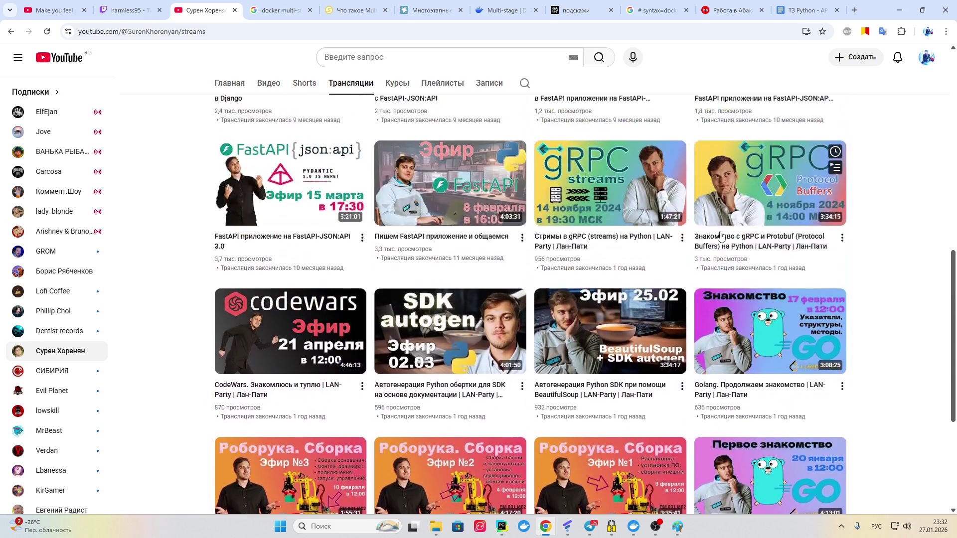
scroll(477, 213, "down", 5)
scroll(478, 213, "down", 4)
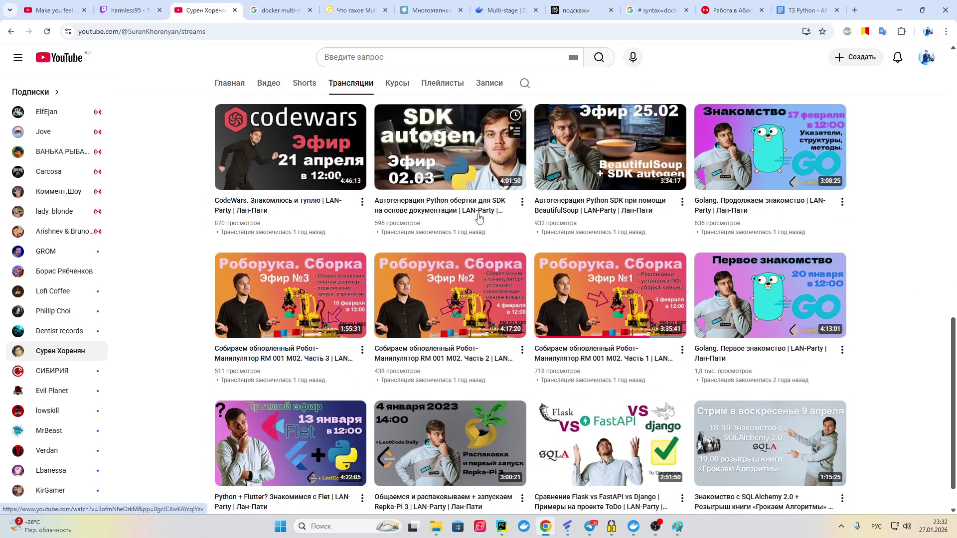
scroll(398, 329, "up", 4)
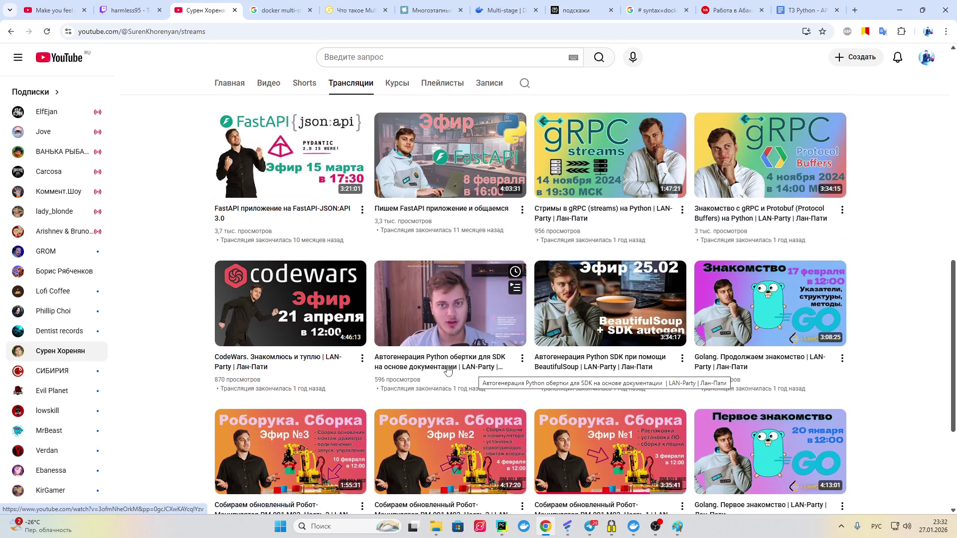
Step: Show the channel's playlists, including LeetCode, Django and FastAPI + SQLAlchemy collections
scroll(451, 373, "down", 4)
scroll(690, 364, "up", 13)
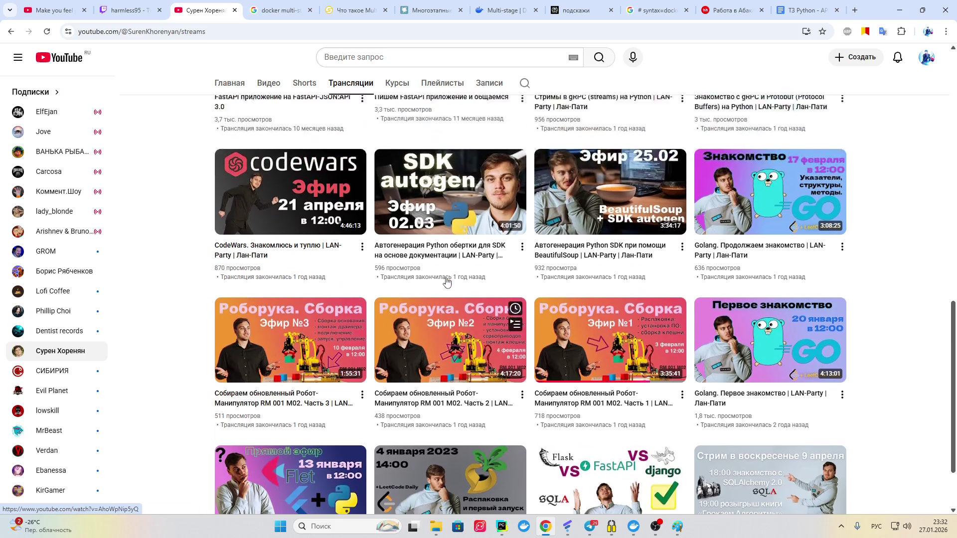
scroll(412, 319, "up", 3)
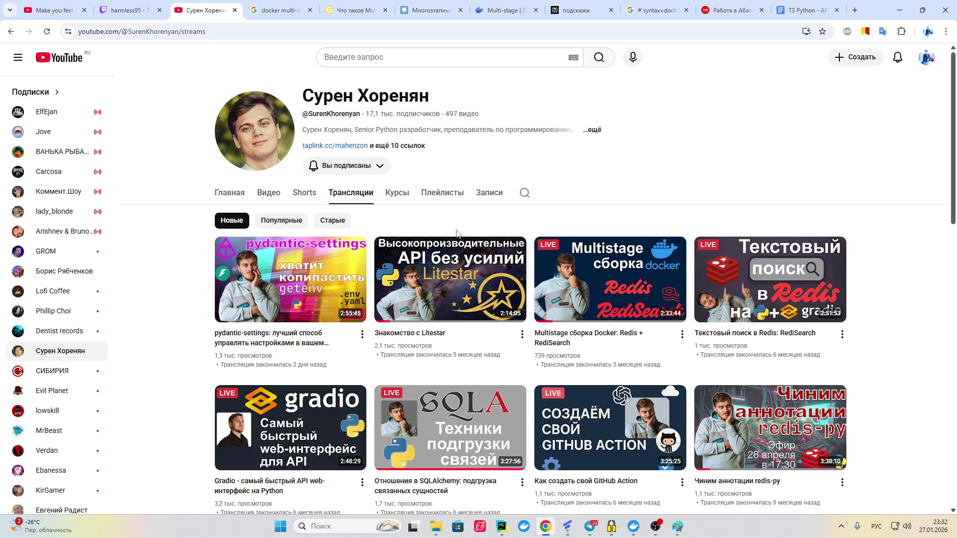
scroll(450, 309, "down", 4)
scroll(450, 308, "down", 11)
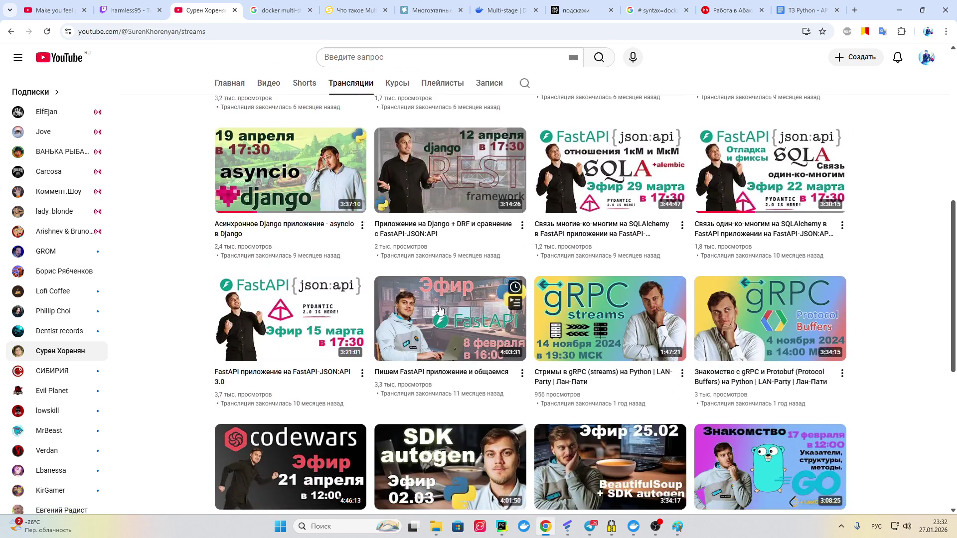
scroll(328, 306, "up", 10)
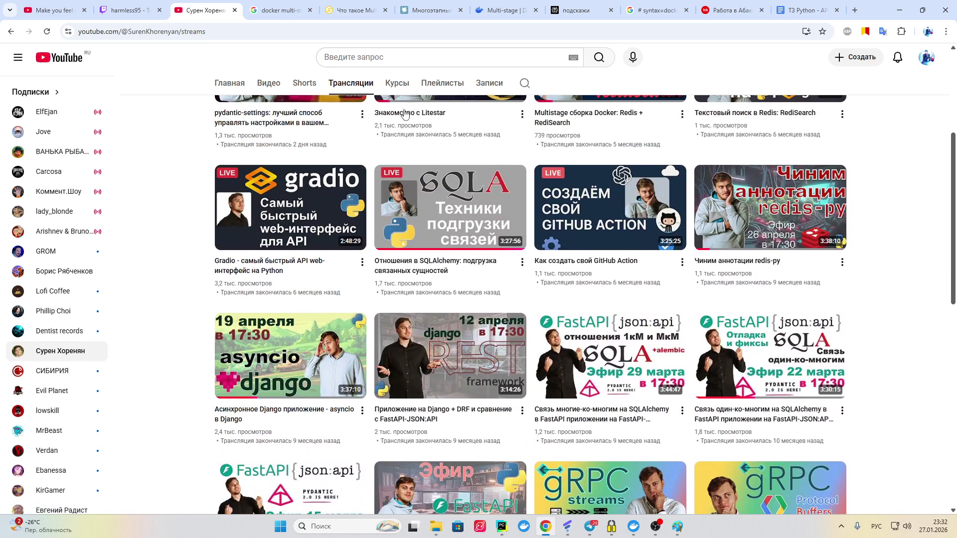
left_click(442, 83)
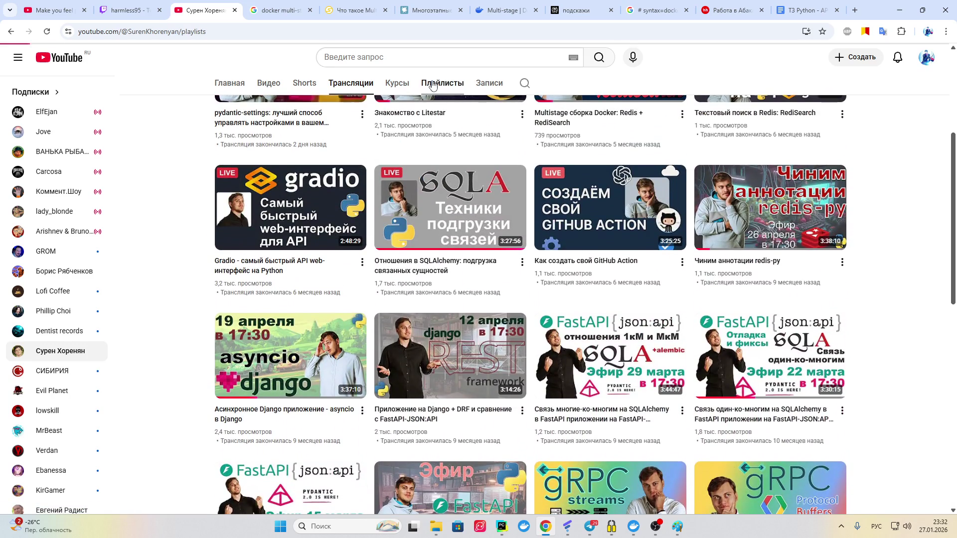
scroll(442, 295, "down", 5)
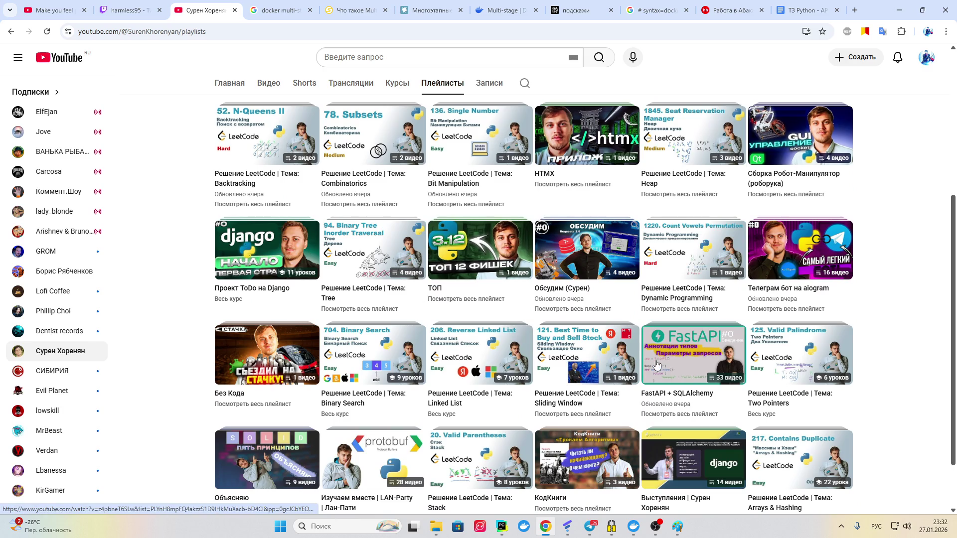
Step: Start the FastAPI + SQLAlchemy playlist and pause its first video around 7:40
left_click(442, 294)
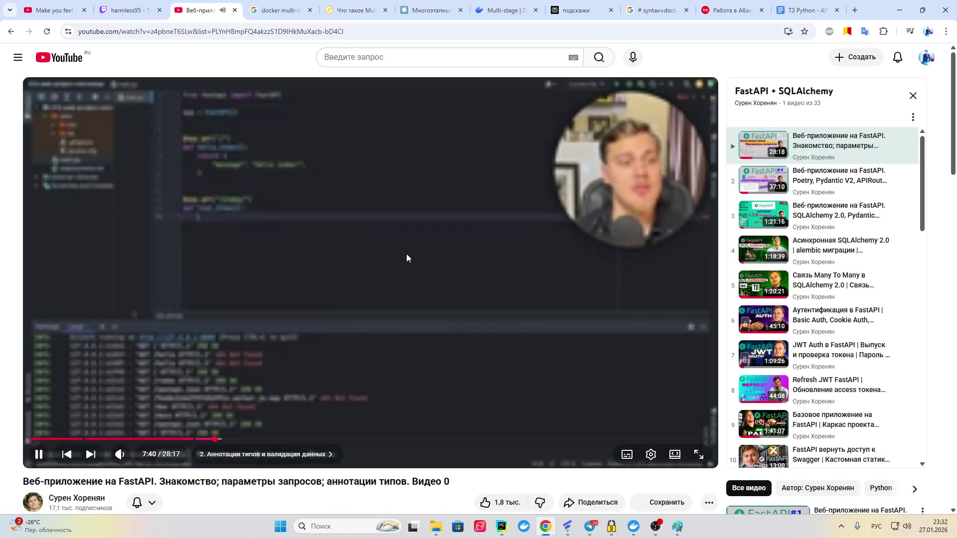
left_click(273, 290)
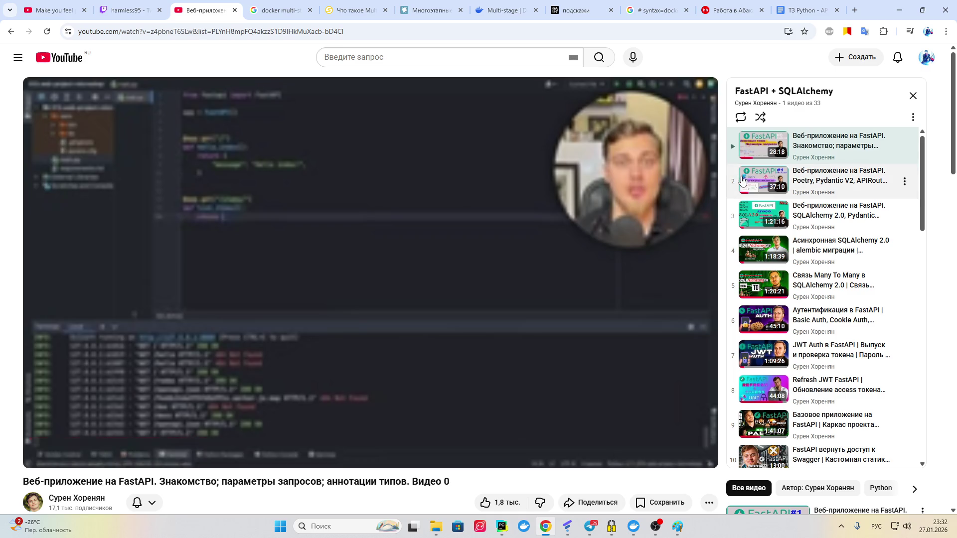
scroll(802, 281, "down", 5)
scroll(805, 277, "up", 5)
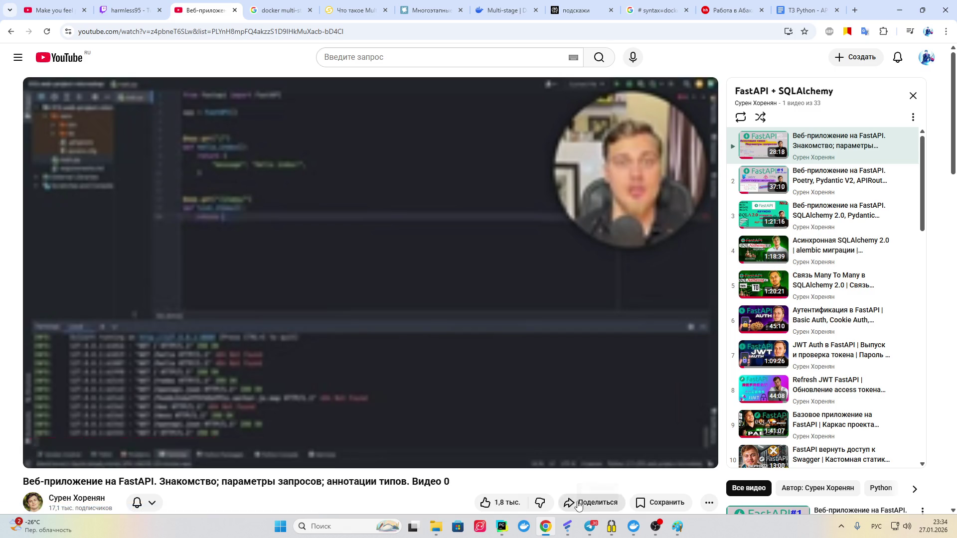
left_click(591, 526)
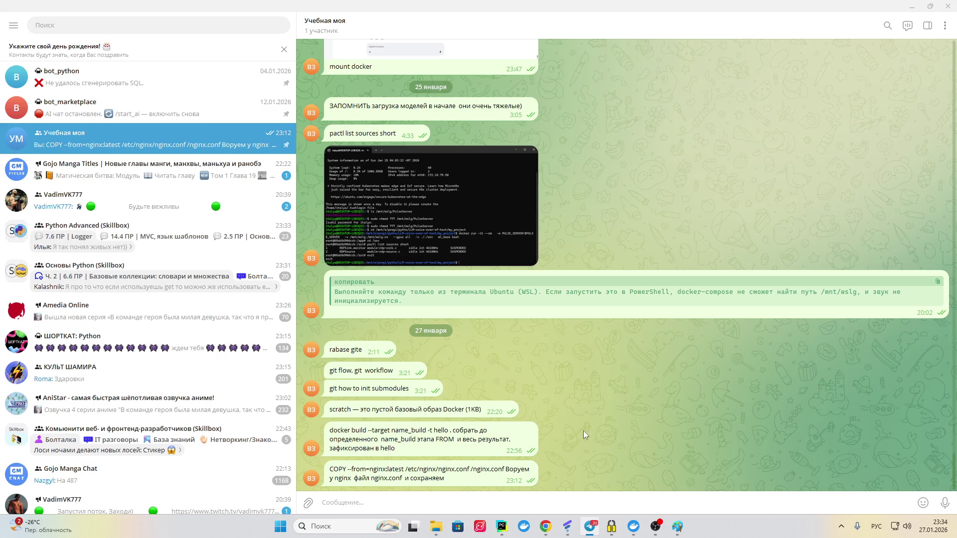
left_click(546, 526)
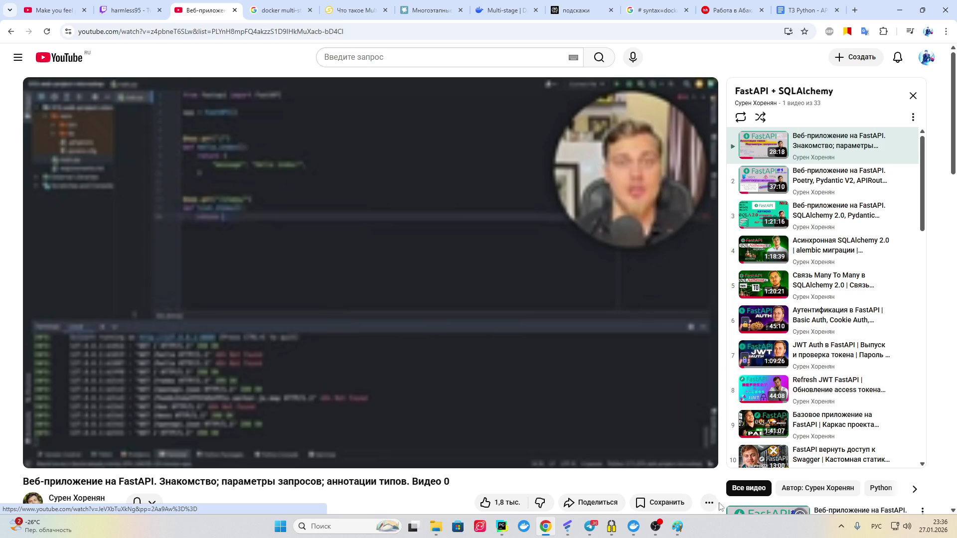
Step: Put the OBS Studio window with its stream chat in front of the video
left_click(655, 534)
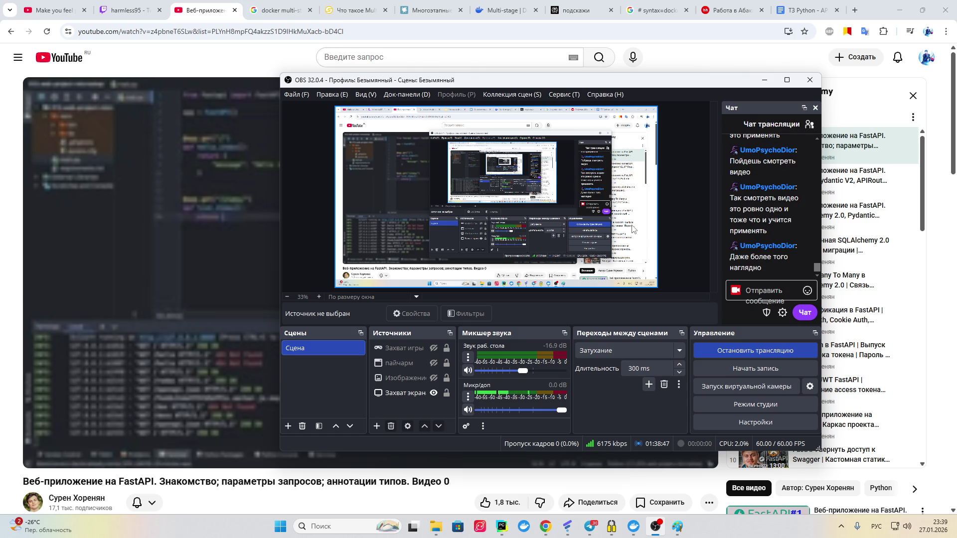
scroll(747, 216, "up", 3)
scroll(747, 217, "down", 2)
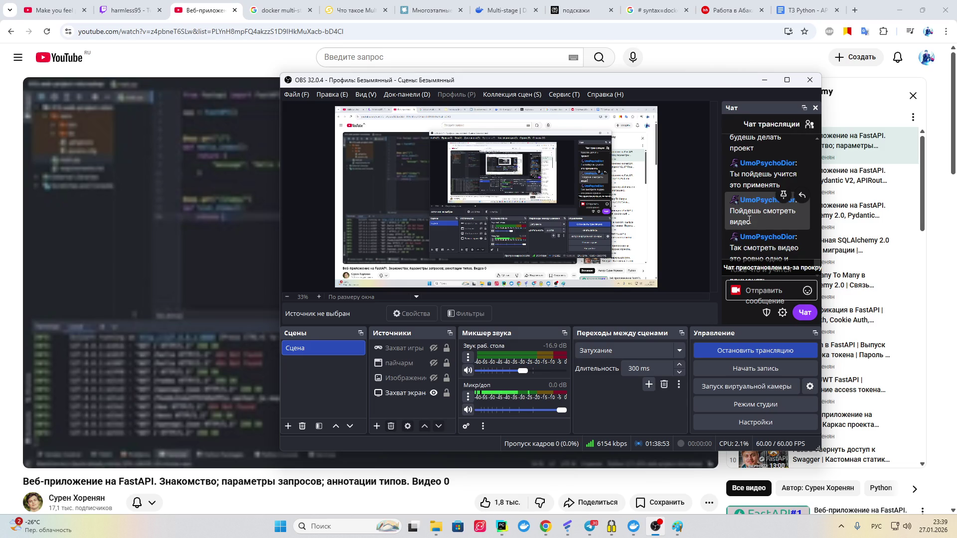
scroll(749, 219, "down", 3)
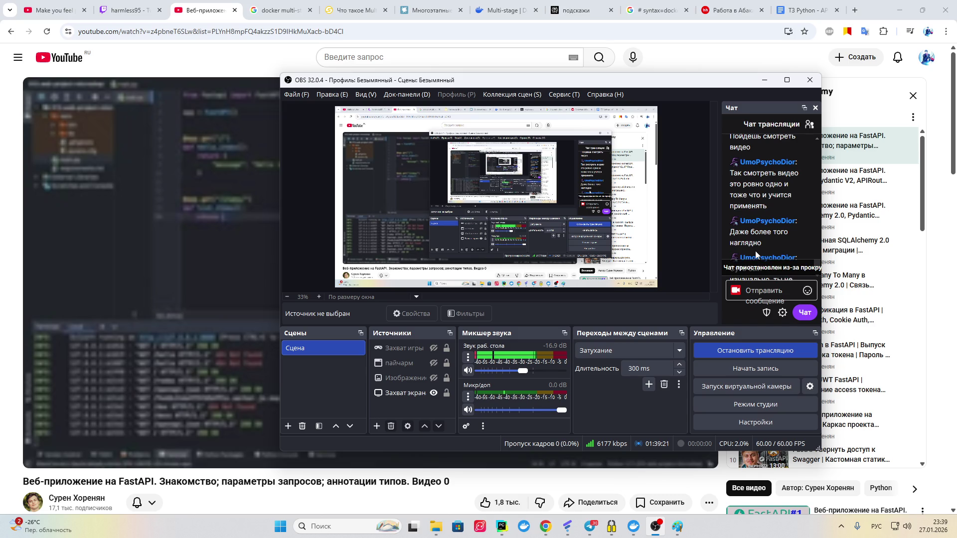
scroll(755, 250, "down", 2)
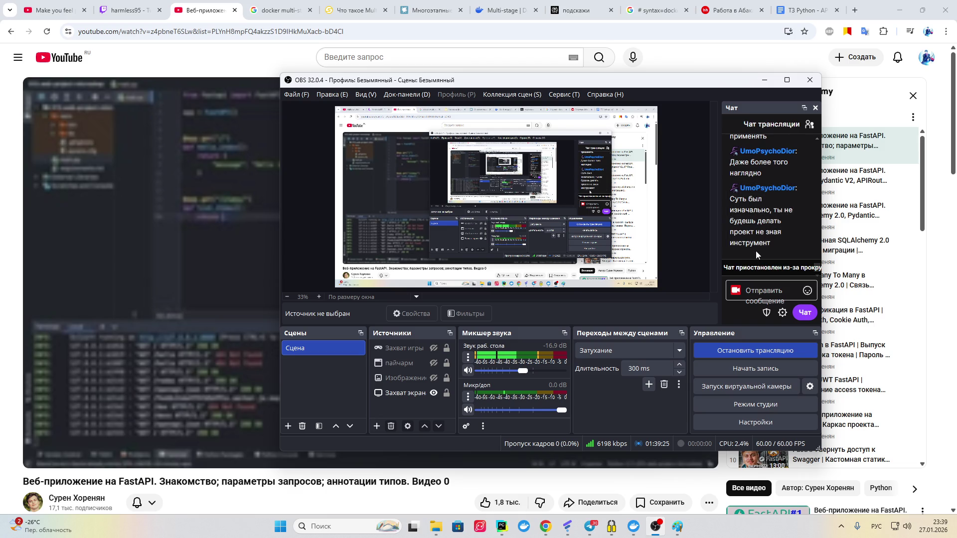
scroll(756, 252, "down", 1)
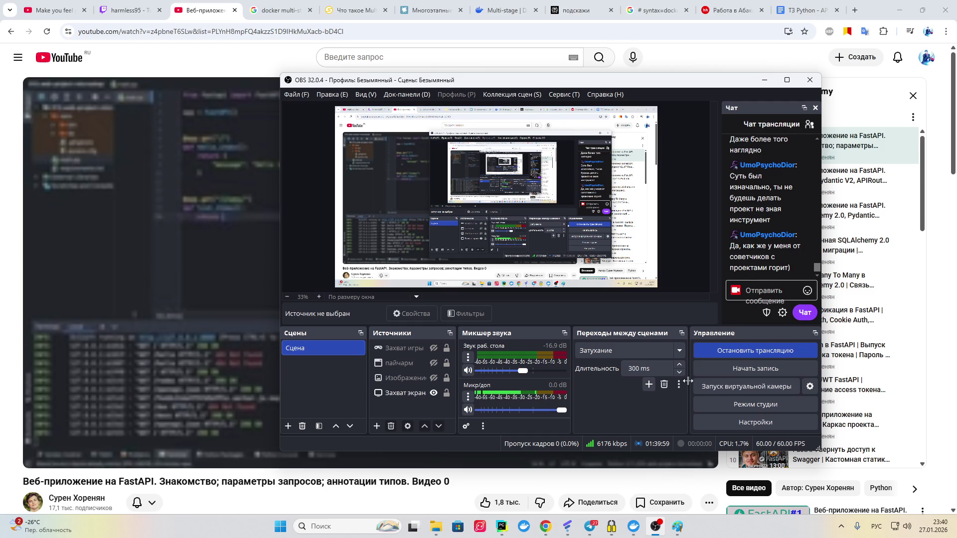
Step: Show the Telegram 'Учебная моя' chat and scroll through its docker and git notes
mouse_move(590, 527)
left_click(573, 482)
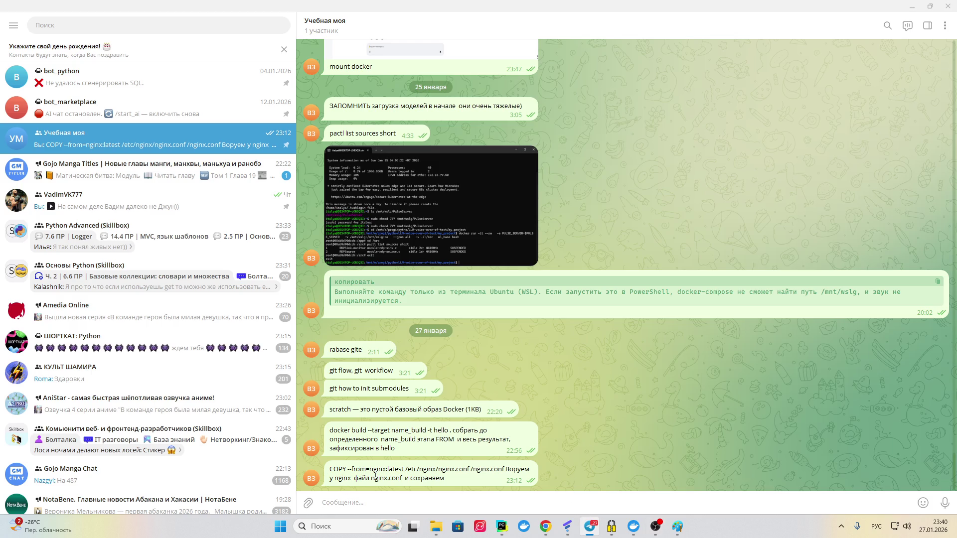
scroll(436, 432, "up", 5)
scroll(401, 404, "down", 5)
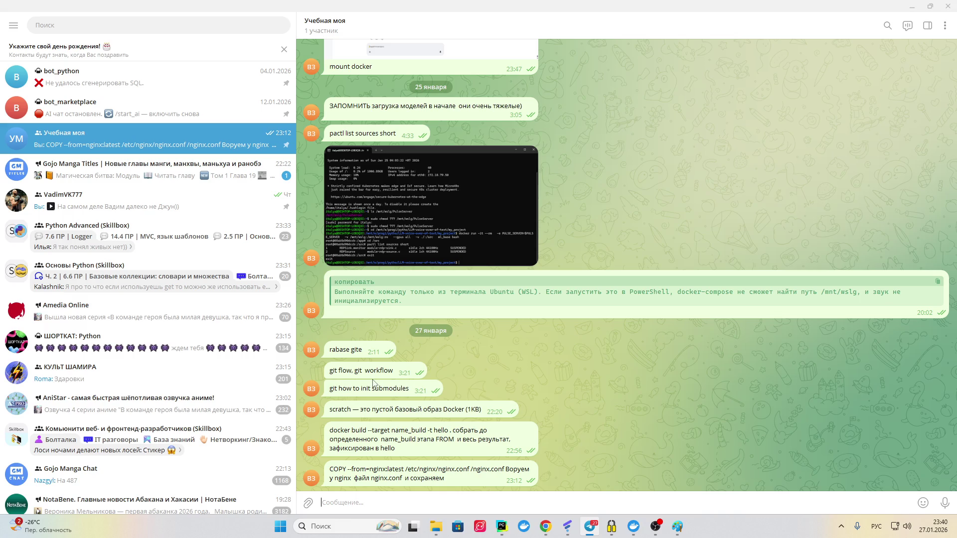
Step: In PyCharm's TODO.md, move the cursor between the docker multi-stage and CI/CD lines 8–10
mouse_move(389, 380)
left_click(502, 527)
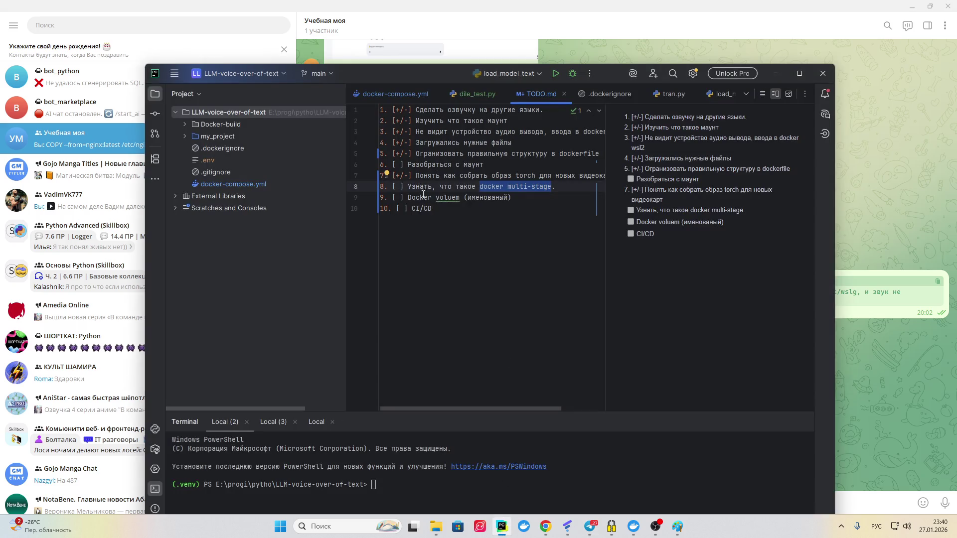
left_click(523, 203)
left_click(489, 185)
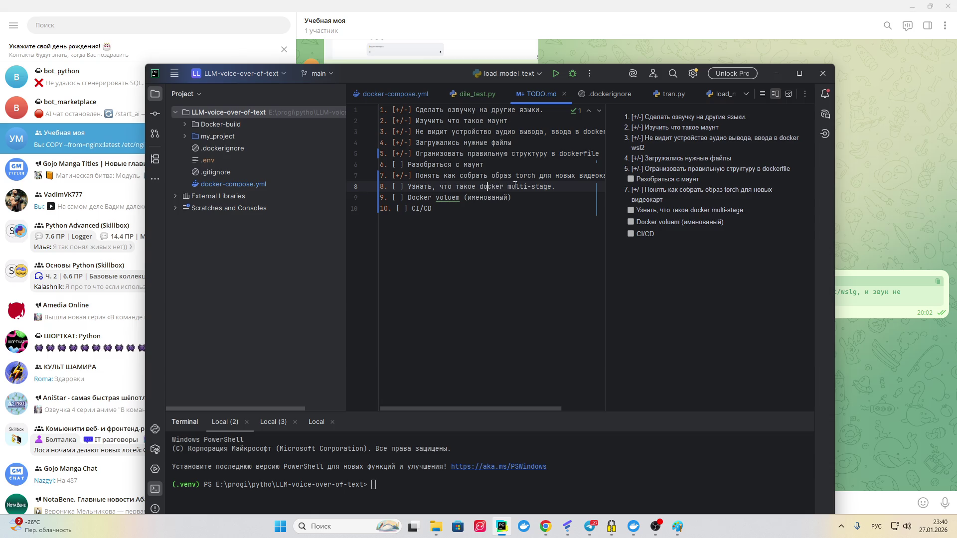
key("Down")
key("Down")
key("Up")
key("Up")
key("ctrl+Left")
left_click(546, 526)
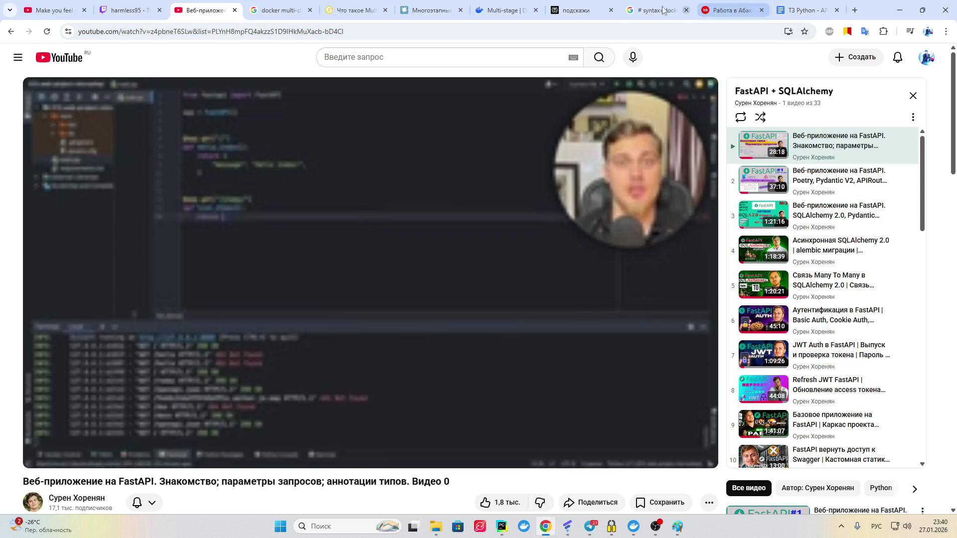
Step: View the 'Multi-stage | Docker' page at 'Use a previous stage as a new stage'
left_click(501, 10)
scroll(294, 217, "down", 2)
scroll(294, 217, "up", 1)
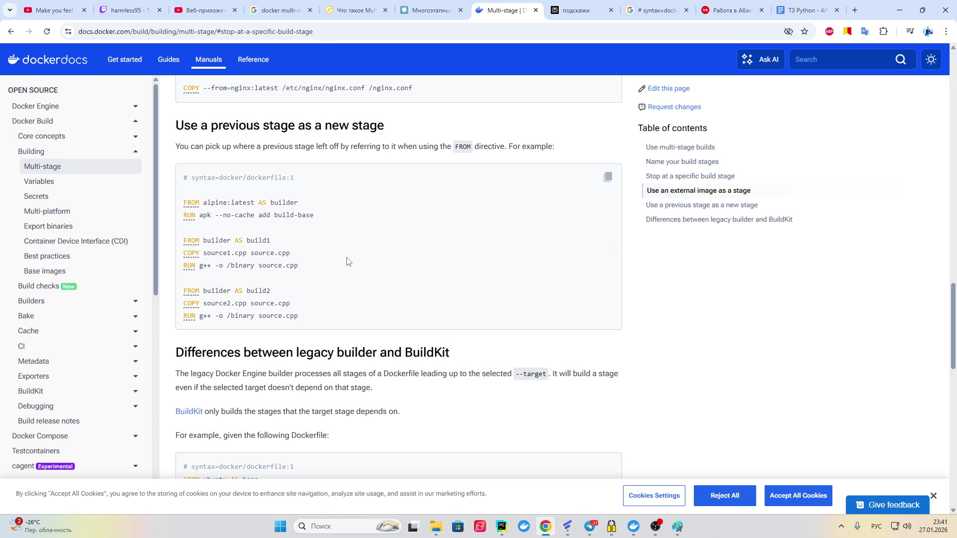
left_click(737, 11)
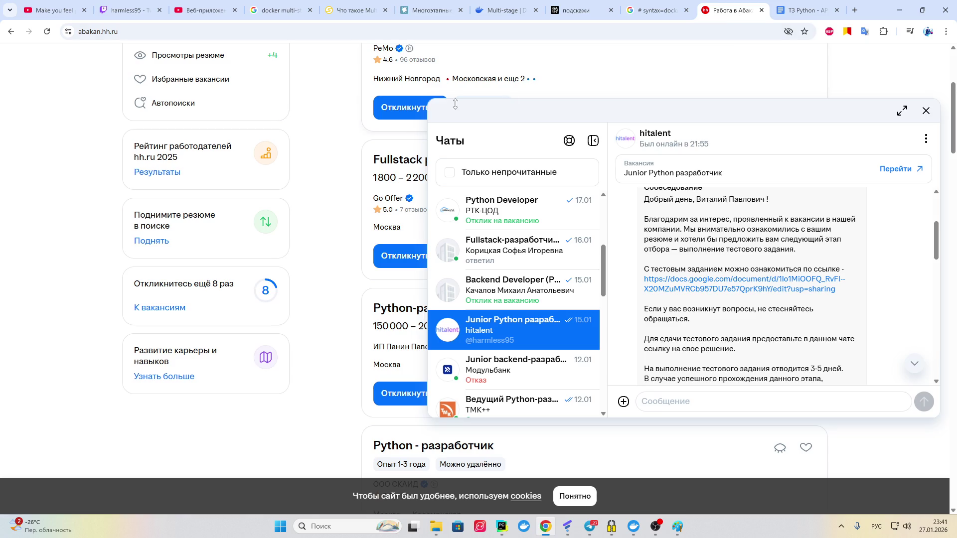
Step: Close the chats panel and search hh.ru vacancies for 'Python junior' from the home page
left_click(926, 110)
scroll(385, 145, "up", 4)
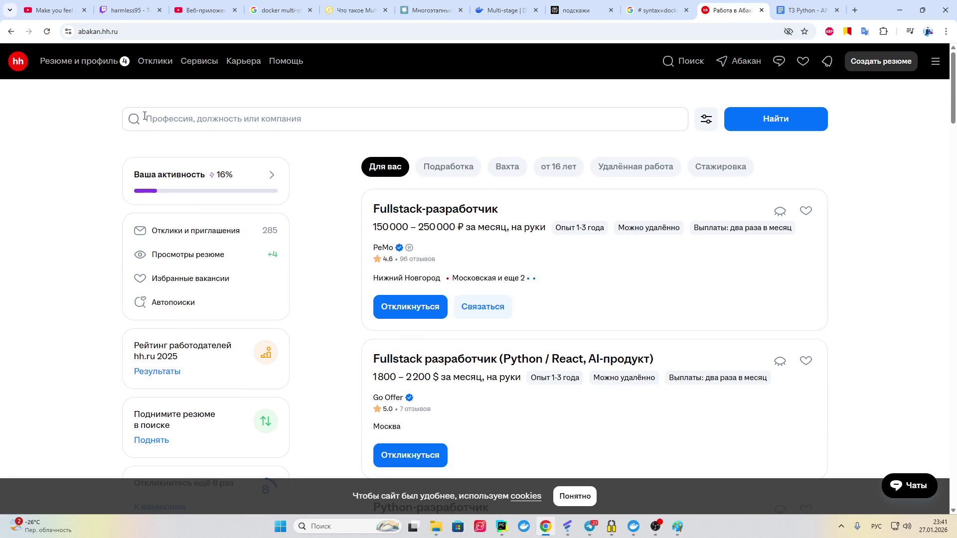
left_click(21, 66)
left_click(169, 123)
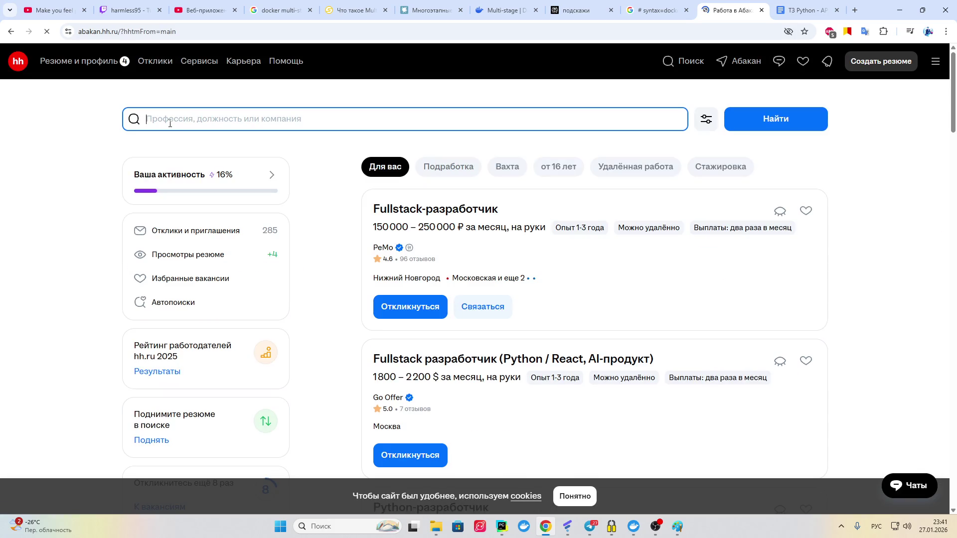
type("python juni")
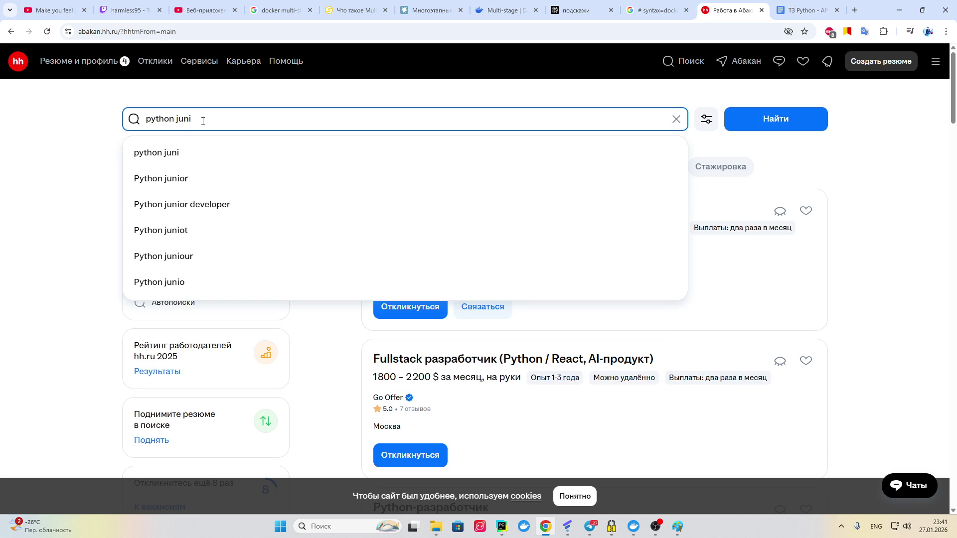
key("Down")
key("Down")
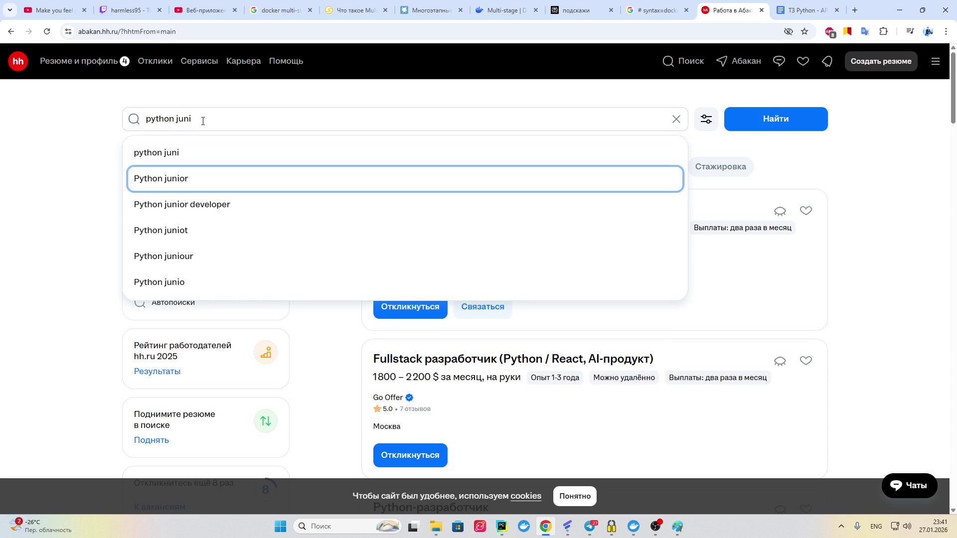
key("Return")
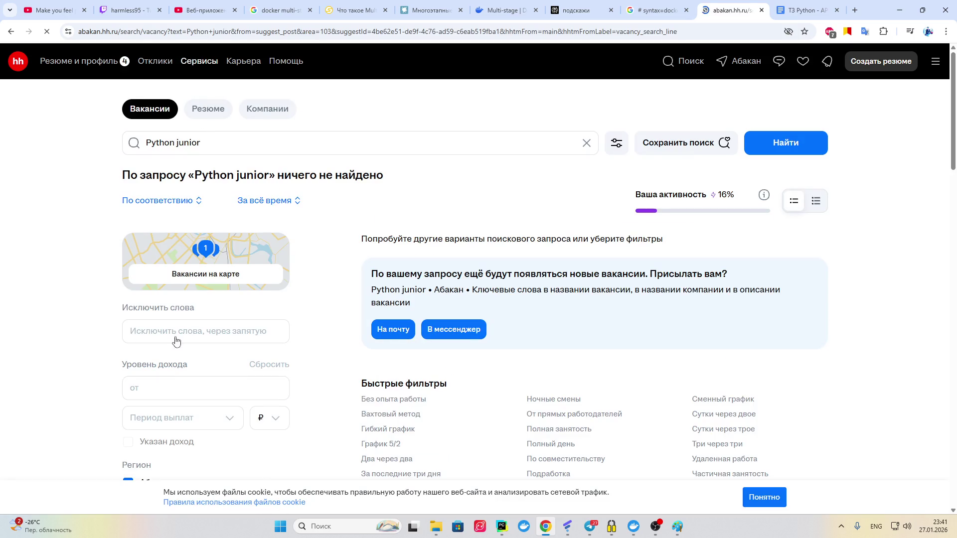
Step: Remove the Абакан region filter for 344 results and read the Middle/Middle+ backend vacancy
scroll(174, 339, "down", 5)
left_click(129, 234)
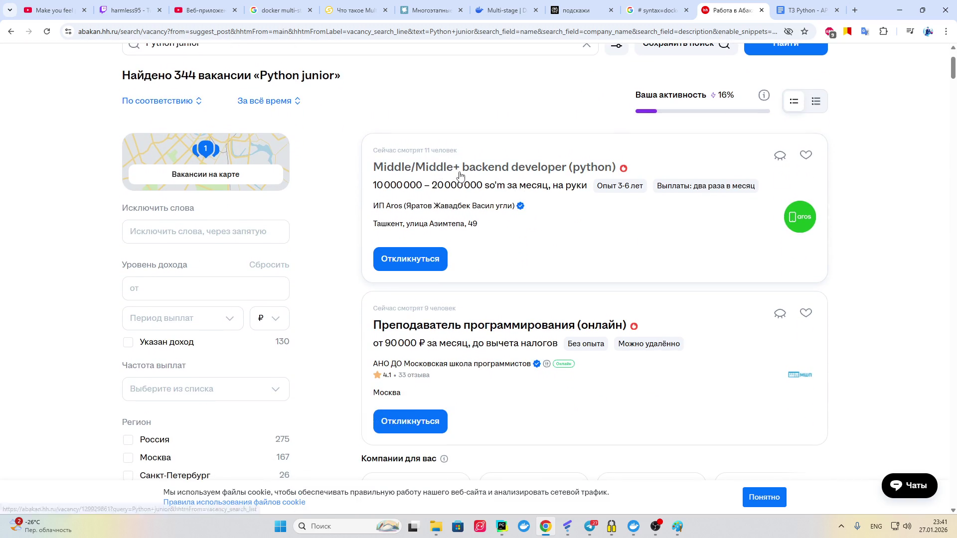
left_click(454, 172)
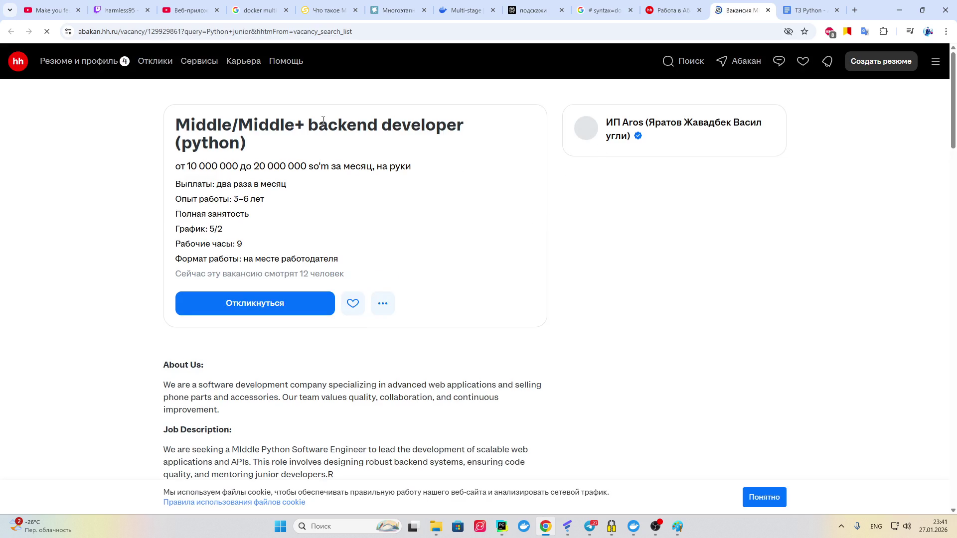
scroll(210, 141, "down", 9)
scroll(172, 141, "down", 5)
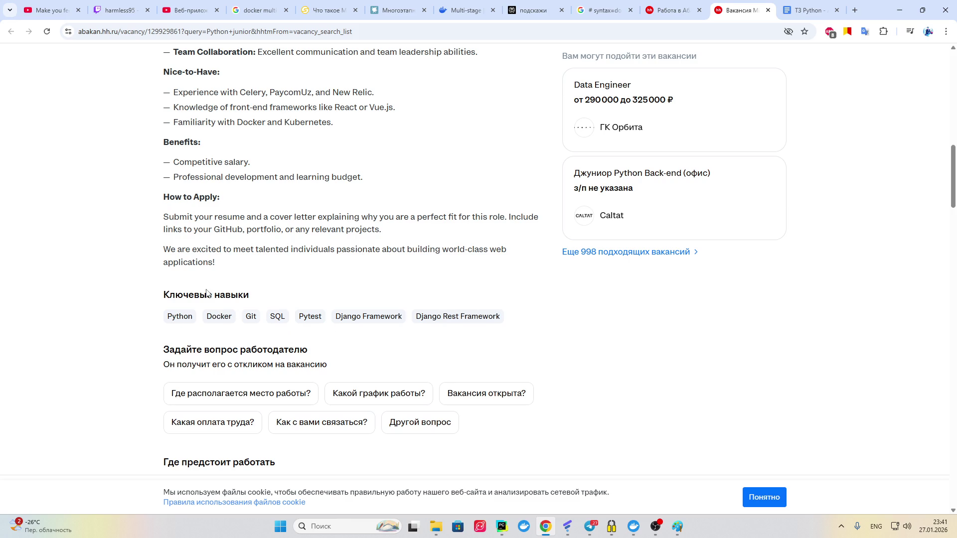
left_click(670, 10)
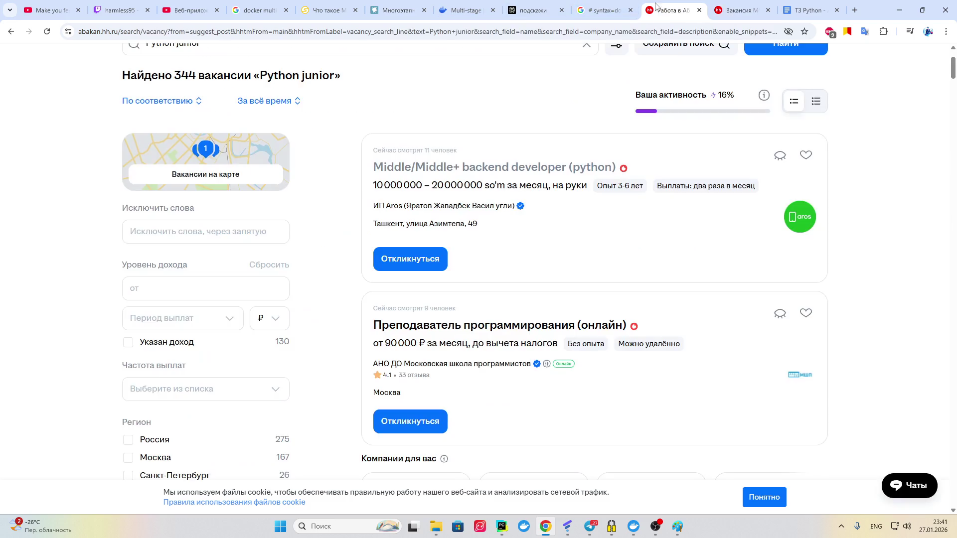
Step: Open the Junior ML engineer vacancy in a new tab and skim it
scroll(511, 291, "down", 8)
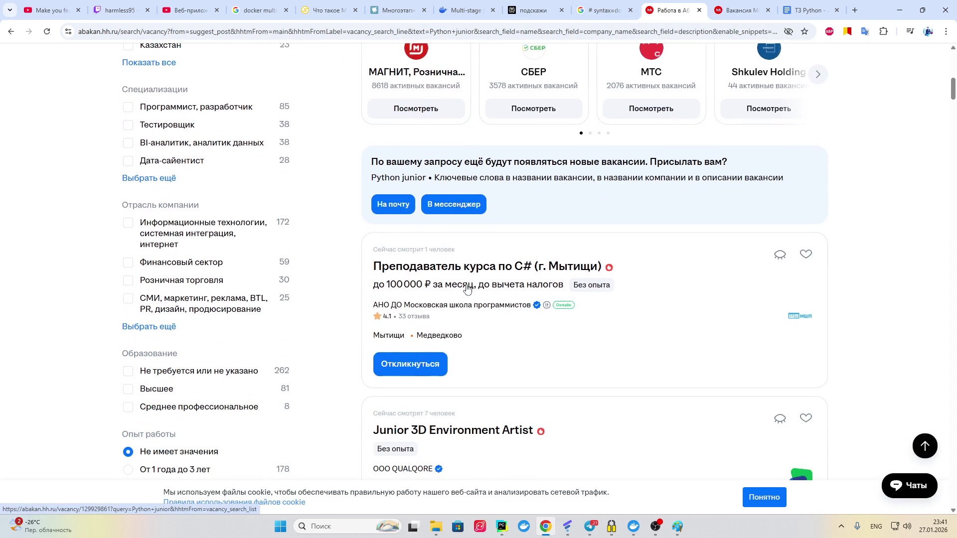
scroll(507, 237, "down", 4)
scroll(314, 272, "up", 15)
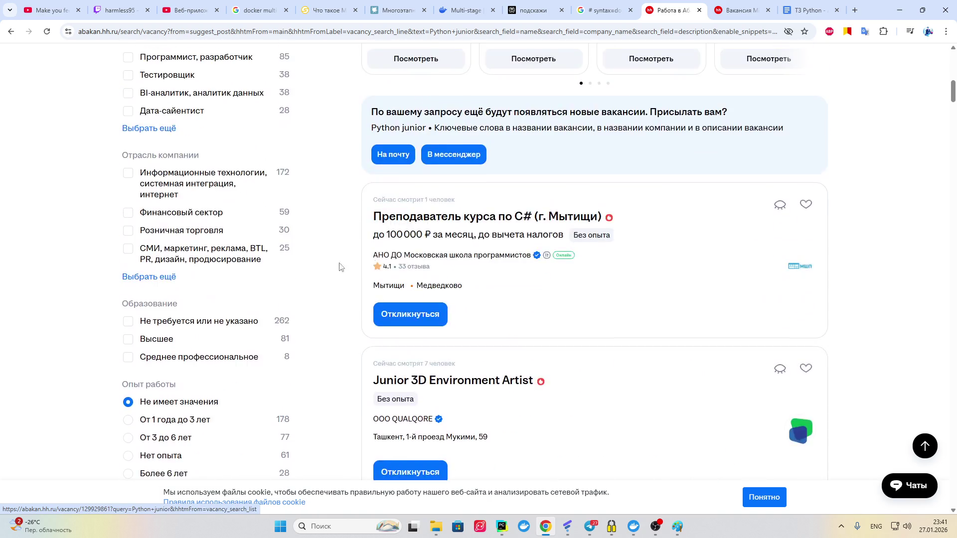
scroll(517, 161, "down", 20)
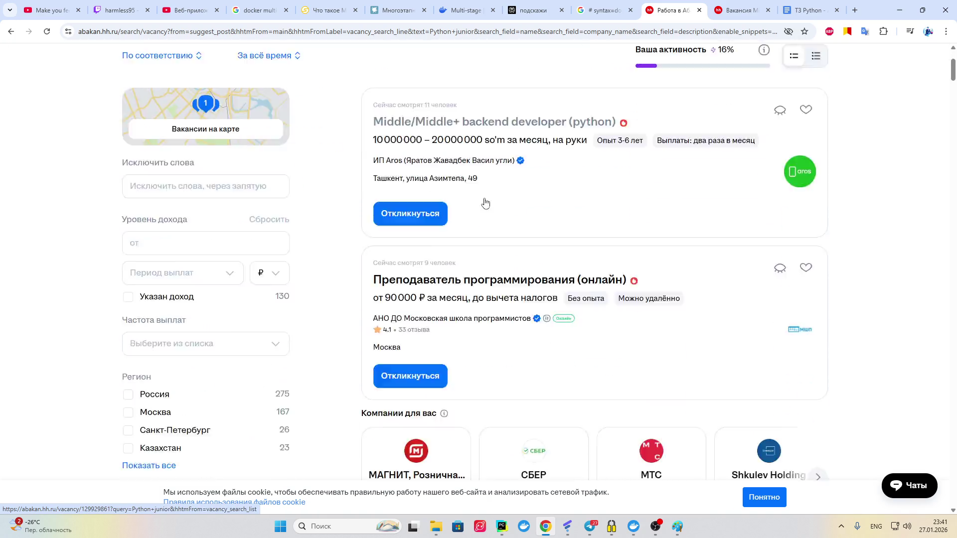
scroll(489, 198, "down", 5)
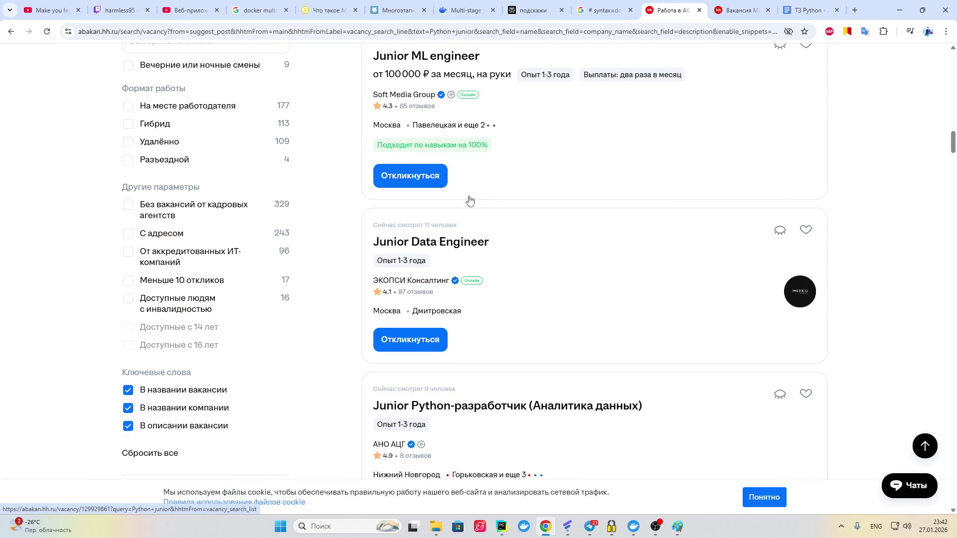
scroll(474, 199, "up", 2)
left_click(459, 154)
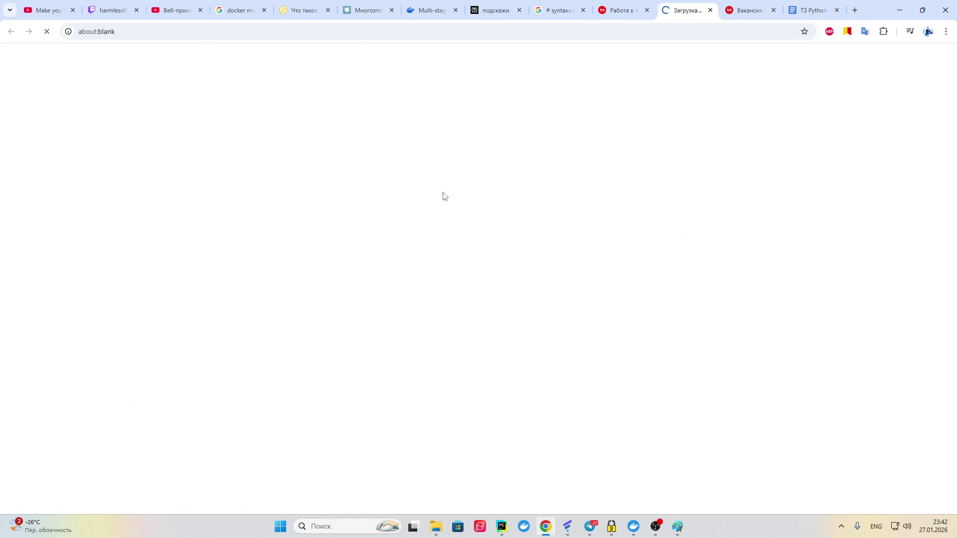
scroll(440, 200, "down", 14)
scroll(356, 212, "down", 3)
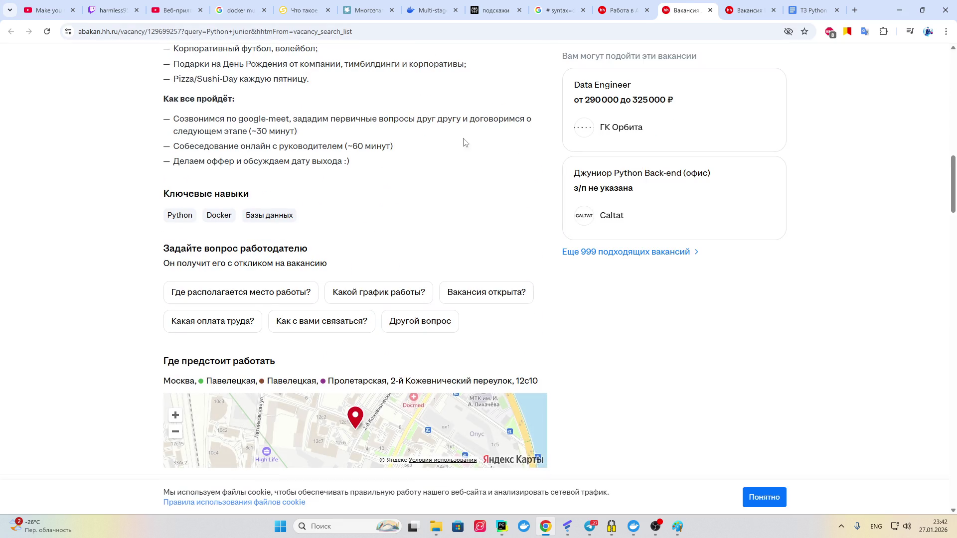
left_click(618, 10)
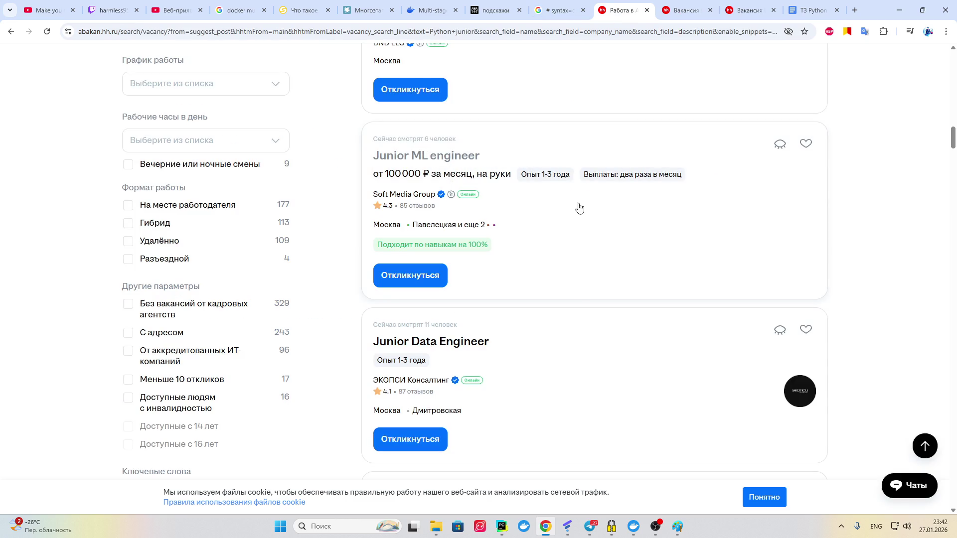
Step: Open the Junior Python-разработчик (Аналитика данных) vacancy from the results
scroll(566, 244, "down", 7)
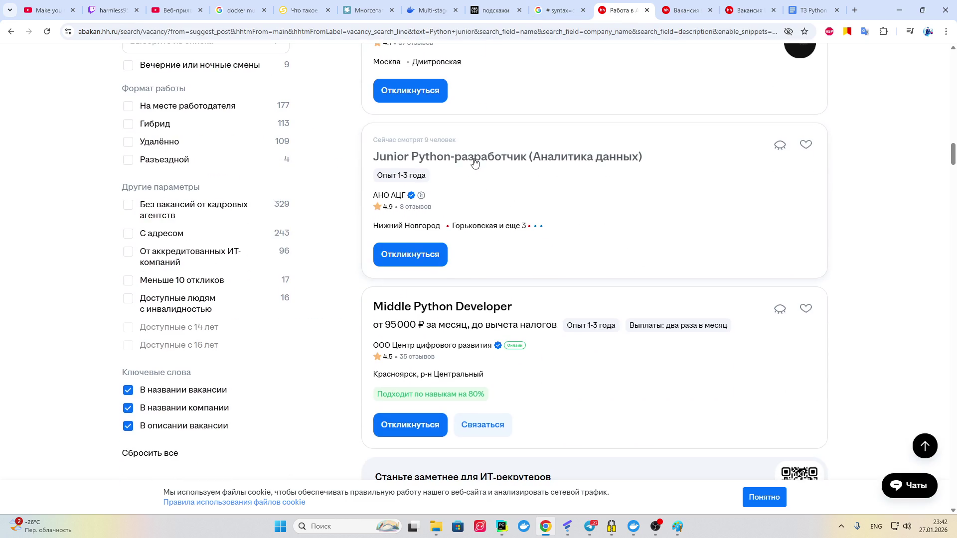
left_click(474, 163)
scroll(506, 205, "down", 10)
scroll(496, 209, "down", 7)
scroll(478, 234, "up", 6)
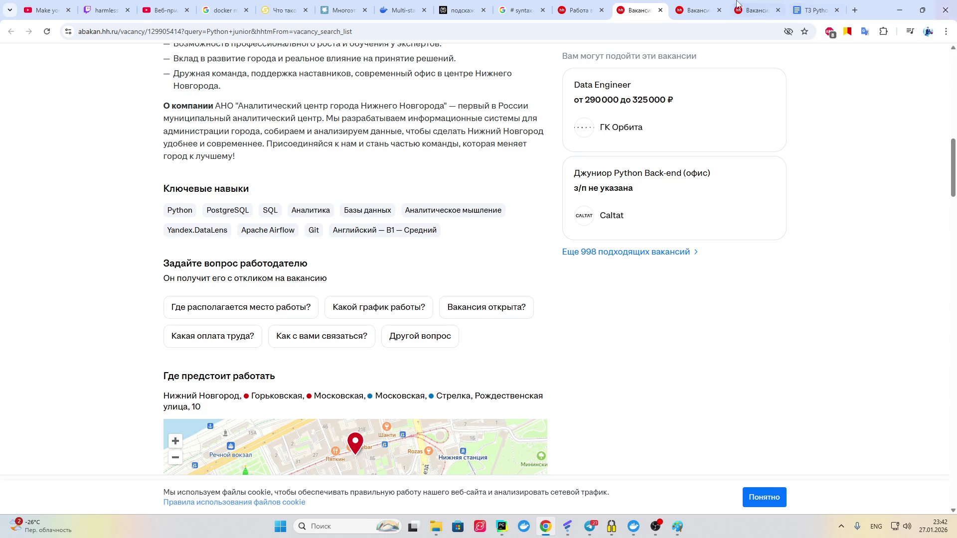
Step: Close the Junior ML engineer tab and return to the 344 'Python junior' results
left_click(710, 2)
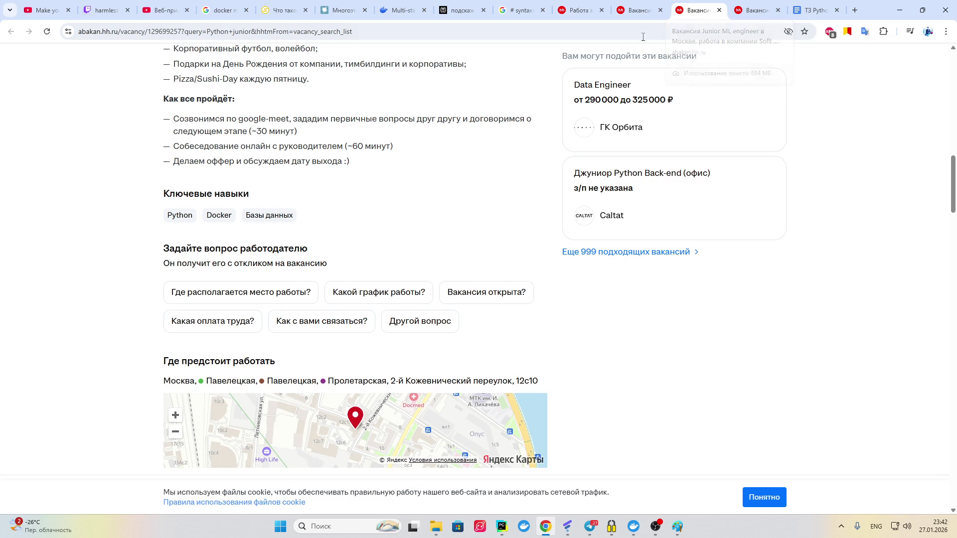
scroll(710, 18, "up", 3)
left_click(721, 11)
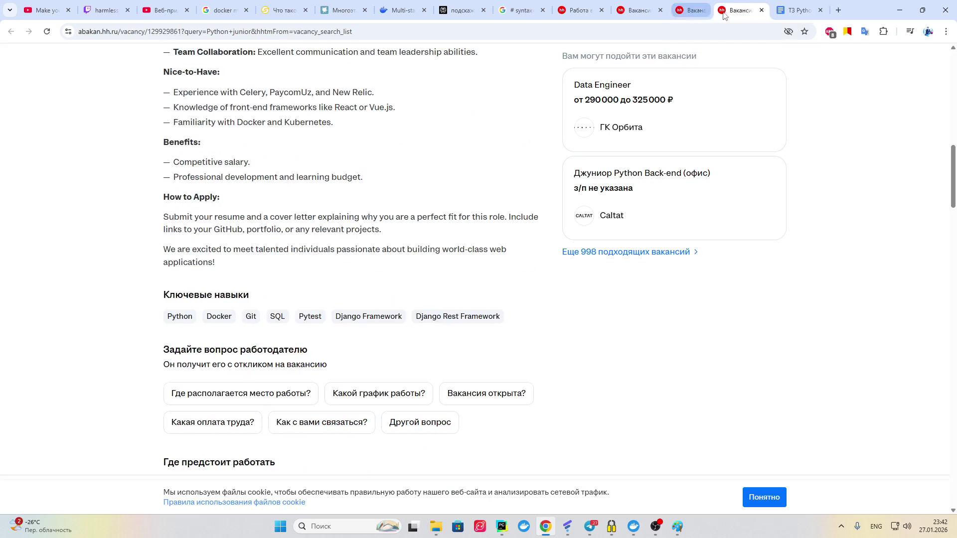
scroll(447, 83, "up", 1)
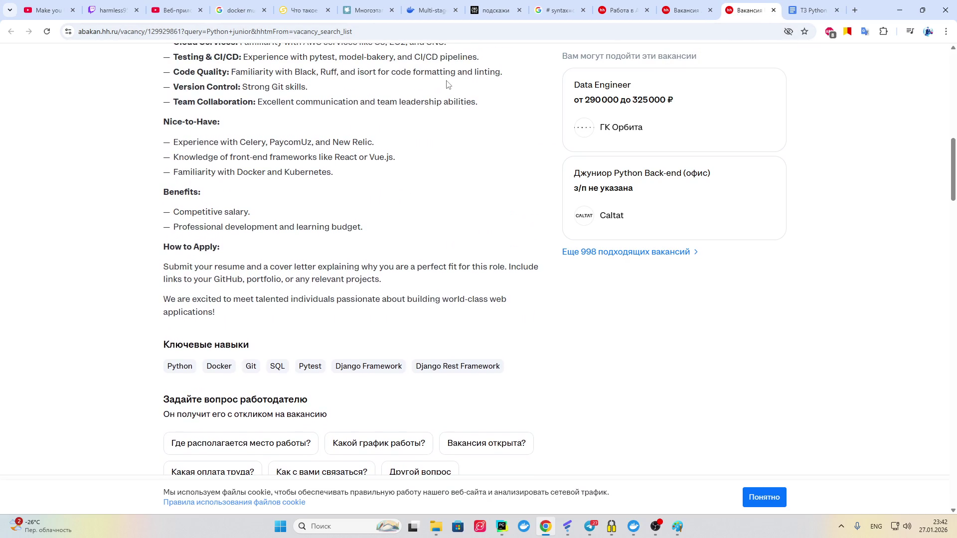
scroll(446, 84, "up", 6)
left_click(621, 10)
scroll(385, 76, "up", 5)
scroll(385, 77, "up", 15)
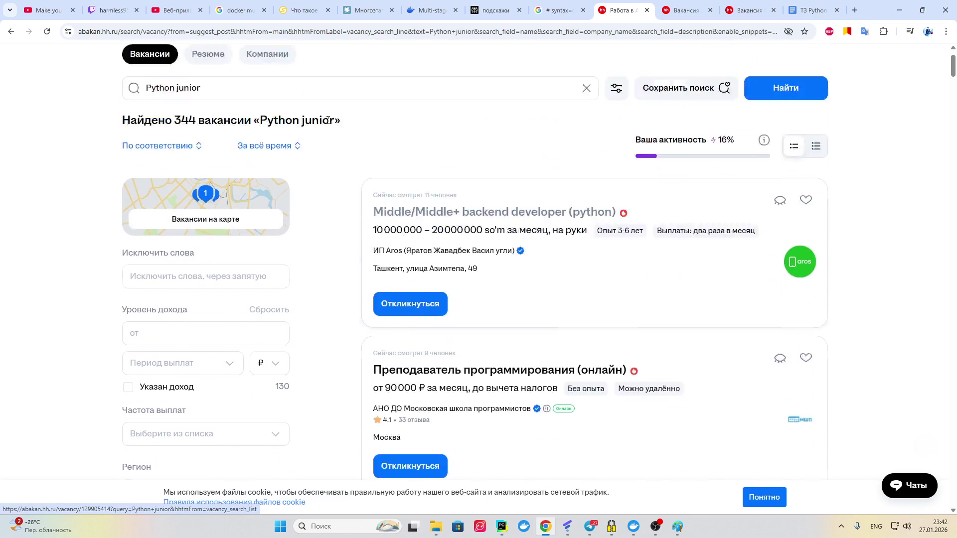
Step: Scroll through the current Python junior vacancy results
scroll(553, 185, "down", 15)
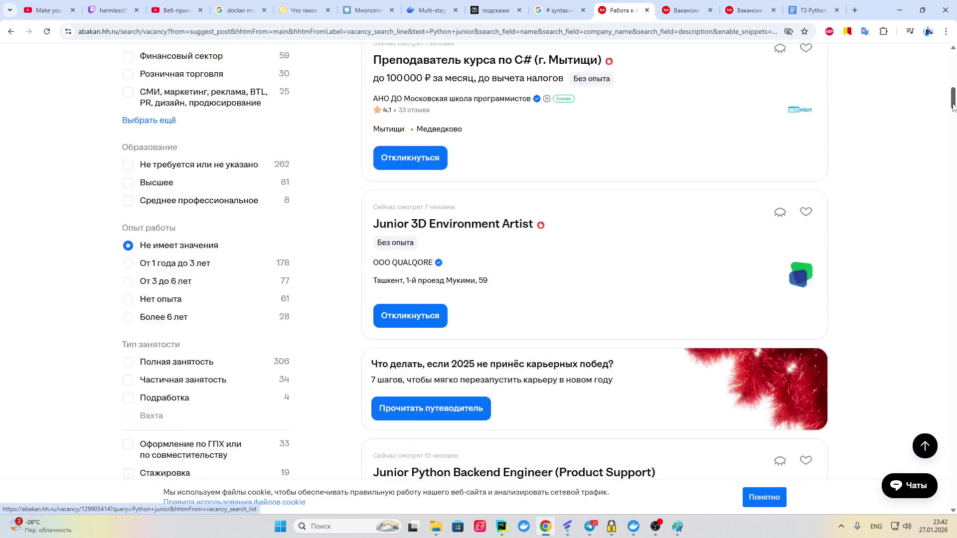
mouse_move(950, 134)
left_mouse_down()
mouse_move(950, 173)
mouse_move(950, 163)
left_mouse_up()
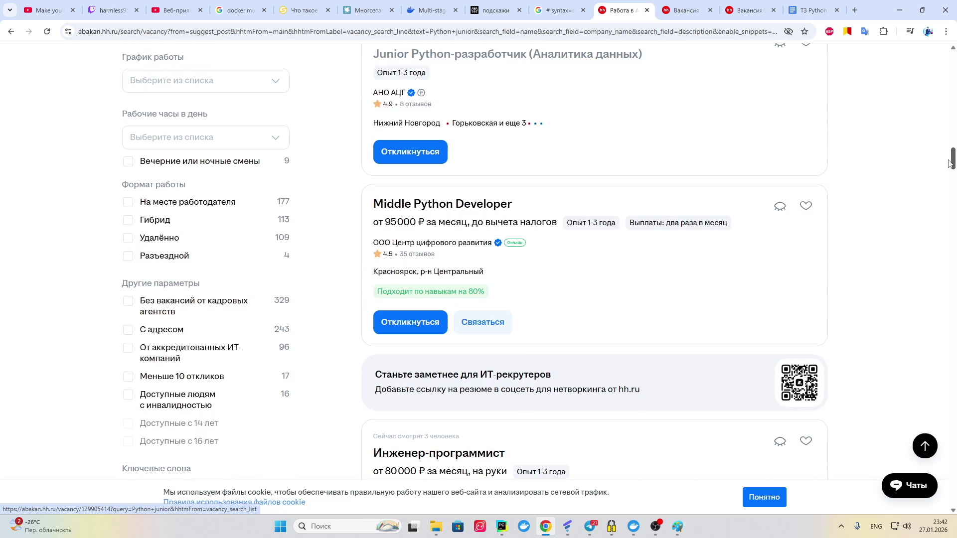
scroll(527, 194, "down", 10)
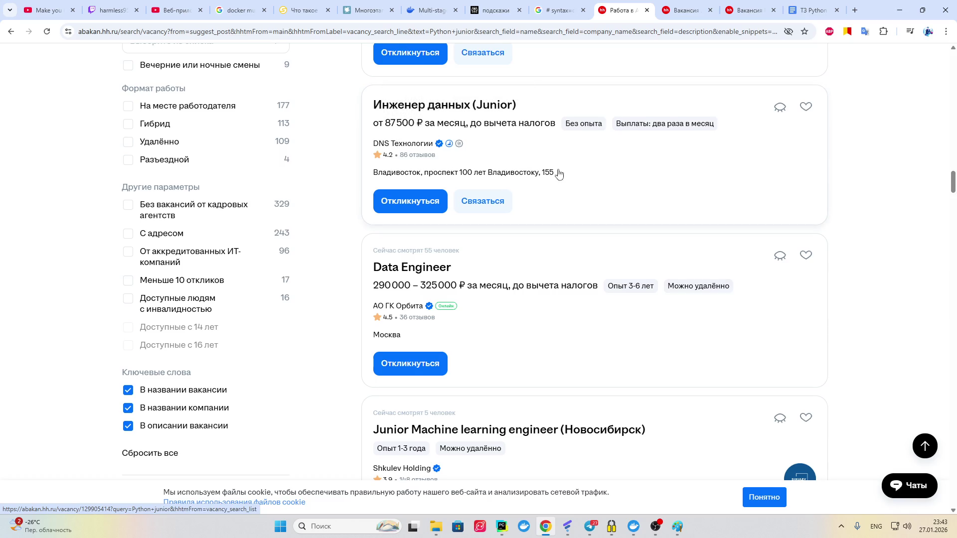
scroll(554, 173, "up", 1)
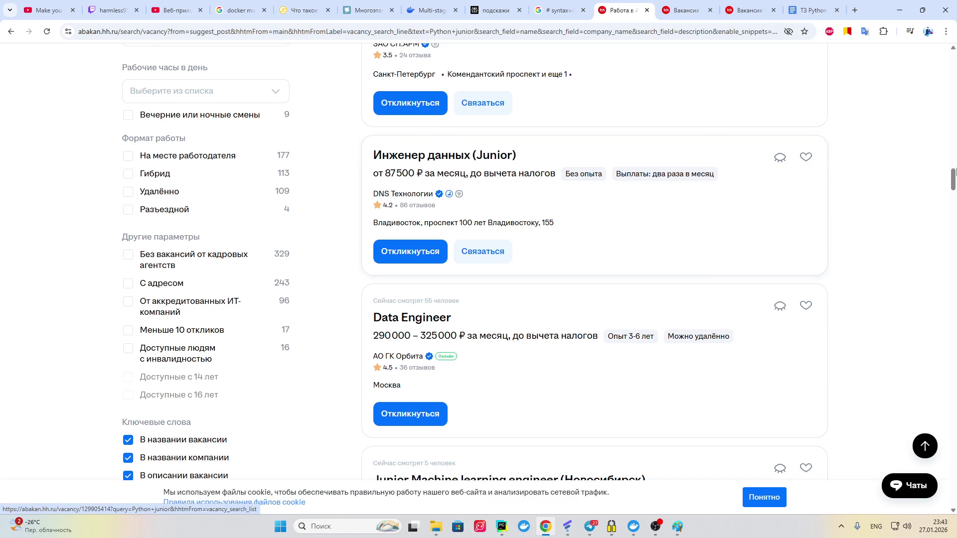
scroll(468, 162, "up", 10)
scroll(559, 265, "up", 4)
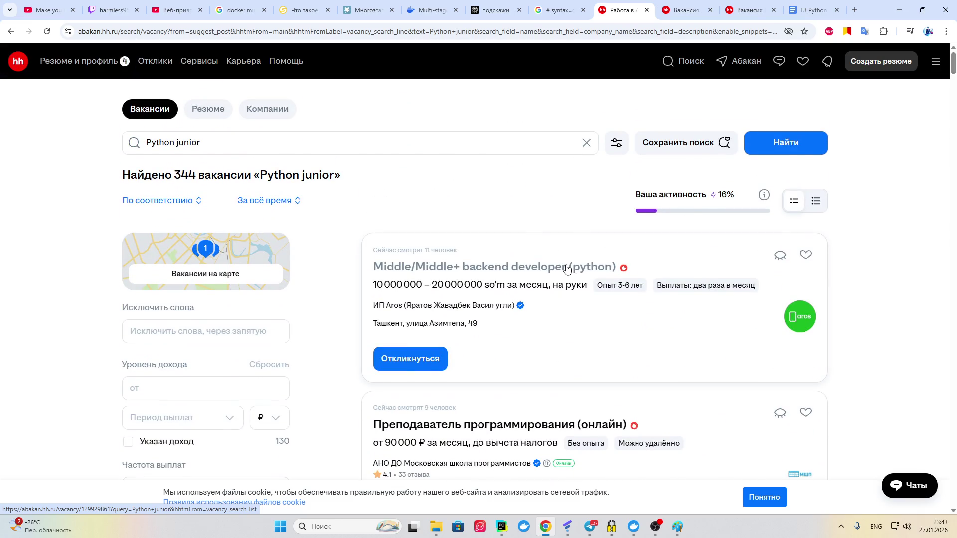
scroll(583, 255, "down", 7)
scroll(548, 232, "right", 5)
scroll(545, 228, "down", 9)
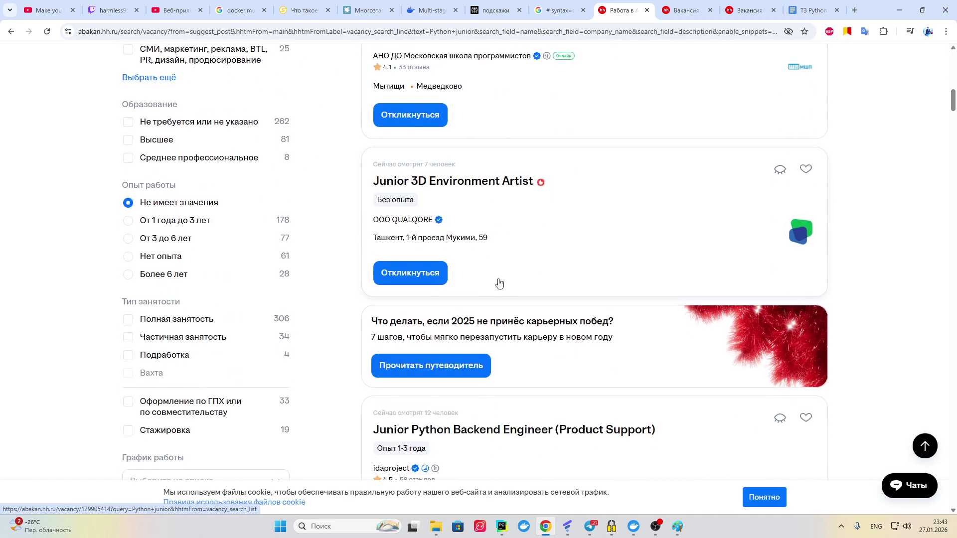
scroll(490, 285, "down", 2)
scroll(548, 254, "down", 7)
scroll(727, 215, "down", 4)
scroll(228, 161, "up", 20)
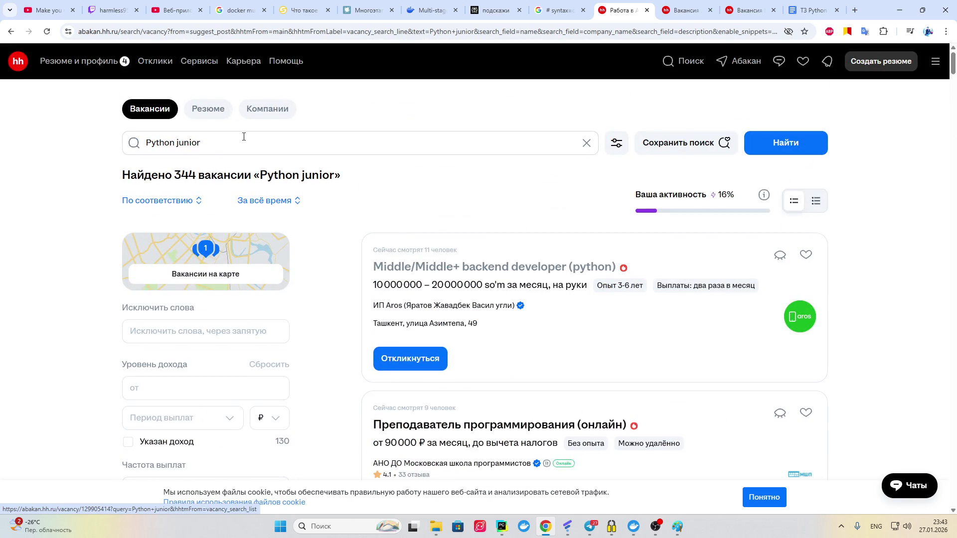
Step: Change the search query to 'Python LLM' and run it, getting 690 vacancies
left_click(242, 138)
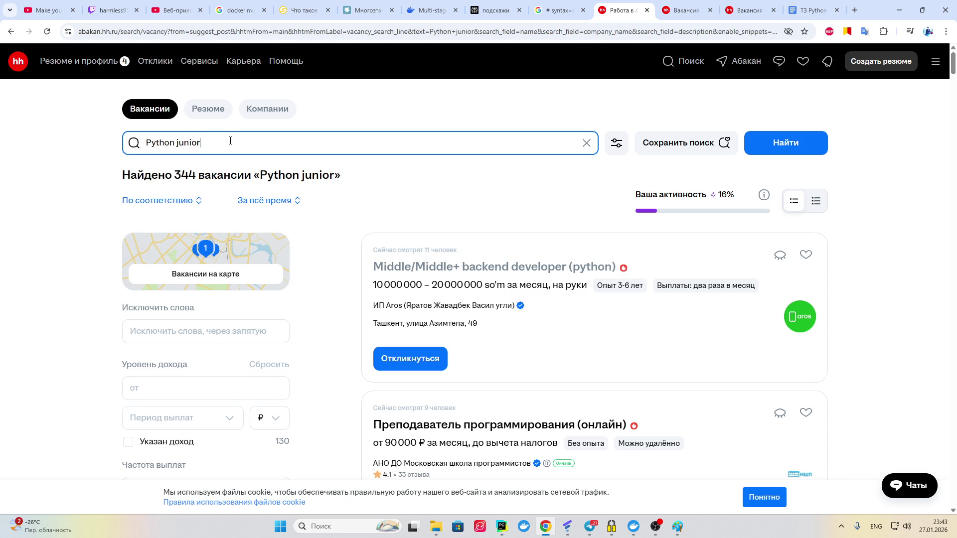
key("BackSpace")
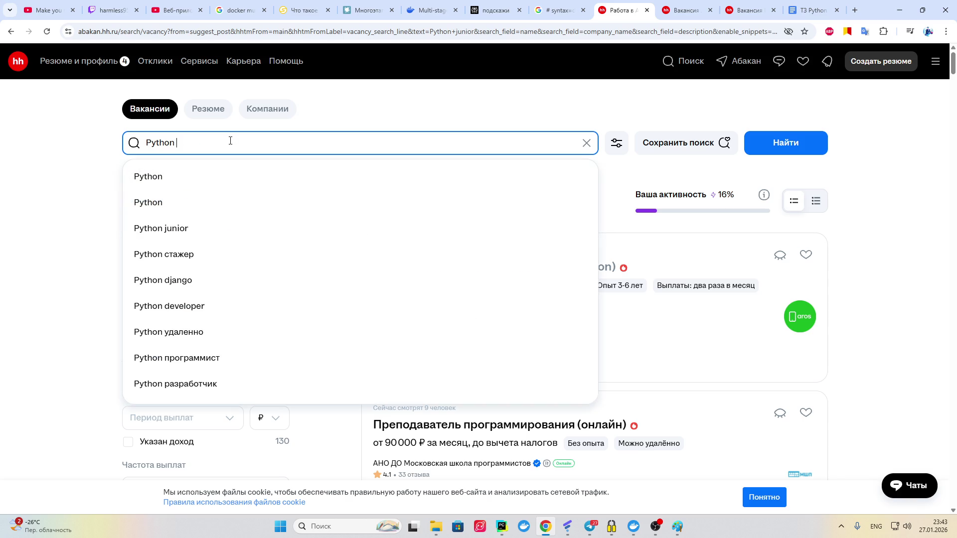
type("LLM")
key("Return")
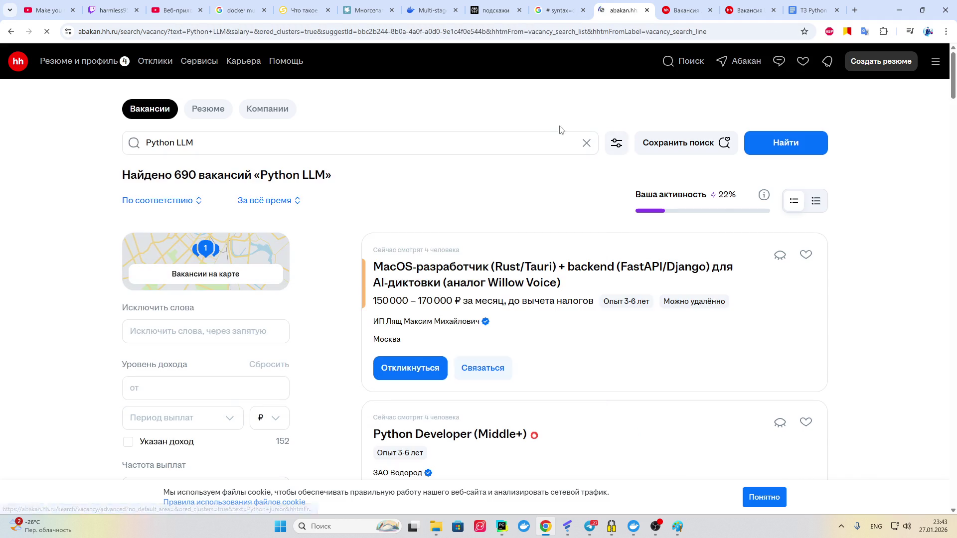
Step: Open the AI & Data Solutions Architect vacancy in a new tab, then return to the results
scroll(504, 211, "down", 2)
scroll(478, 204, "down", 1)
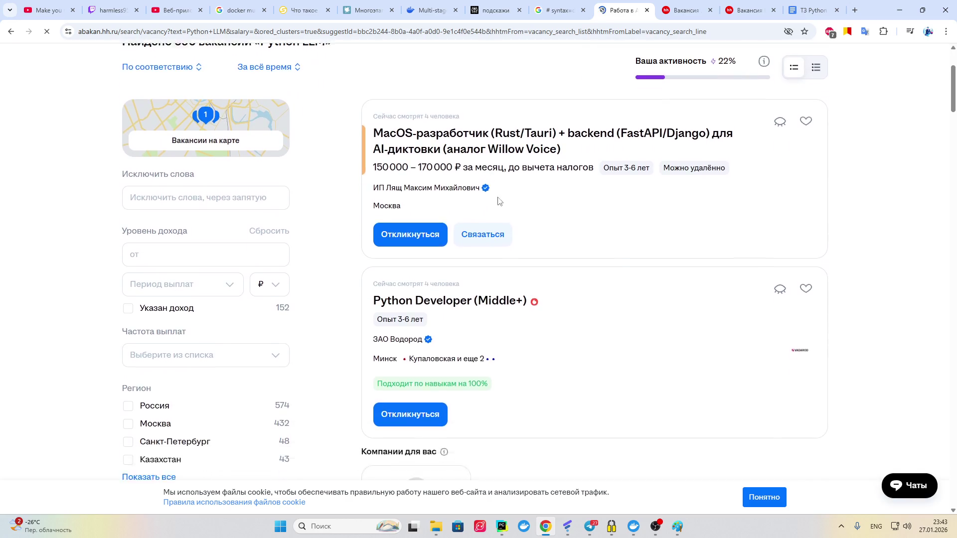
scroll(562, 271, "down", 4)
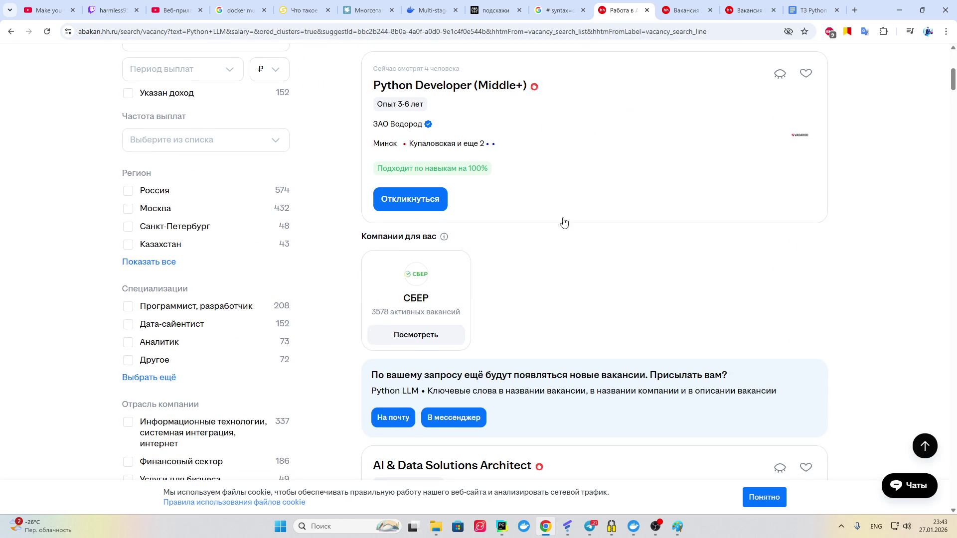
scroll(517, 195, "down", 1)
scroll(431, 307, "down", 3)
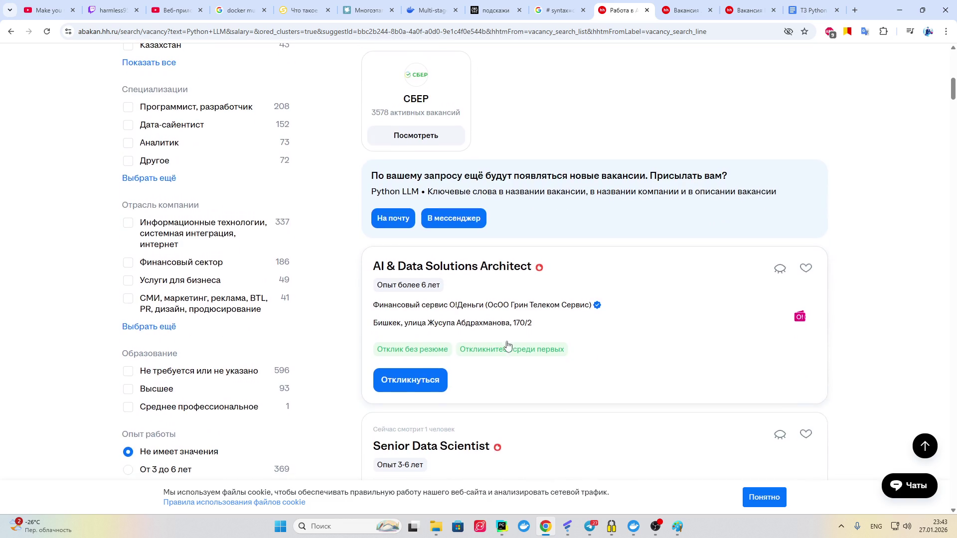
left_click(449, 266)
scroll(477, 165, "down", 12)
scroll(407, 183, "down", 5)
scroll(399, 189, "down", 5)
scroll(368, 194, "up", 5)
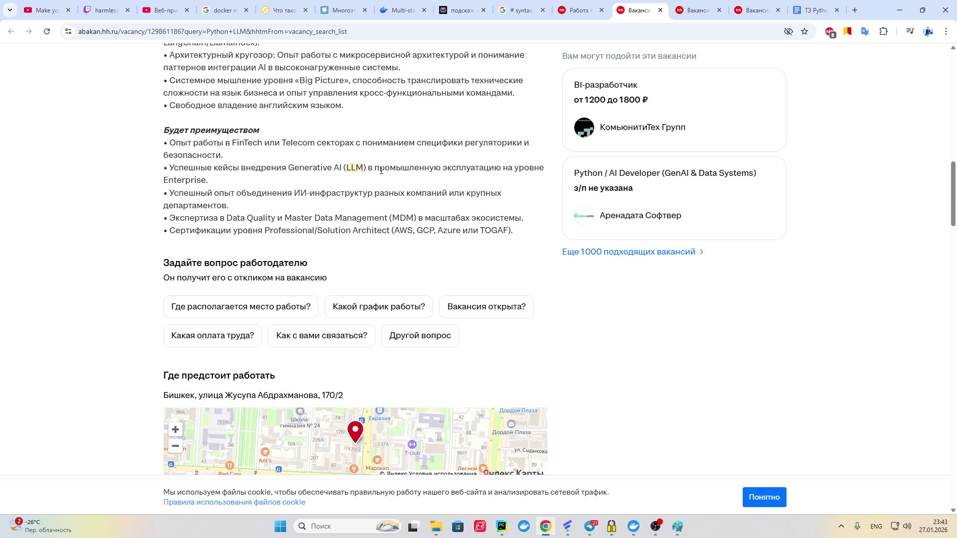
scroll(377, 168, "up", 1)
key("ctrl+Page_Up")
Step: Preview the Python / AI Developer vacancy, close its tab, and scroll back to the top of the results
scroll(429, 255, "down", 4)
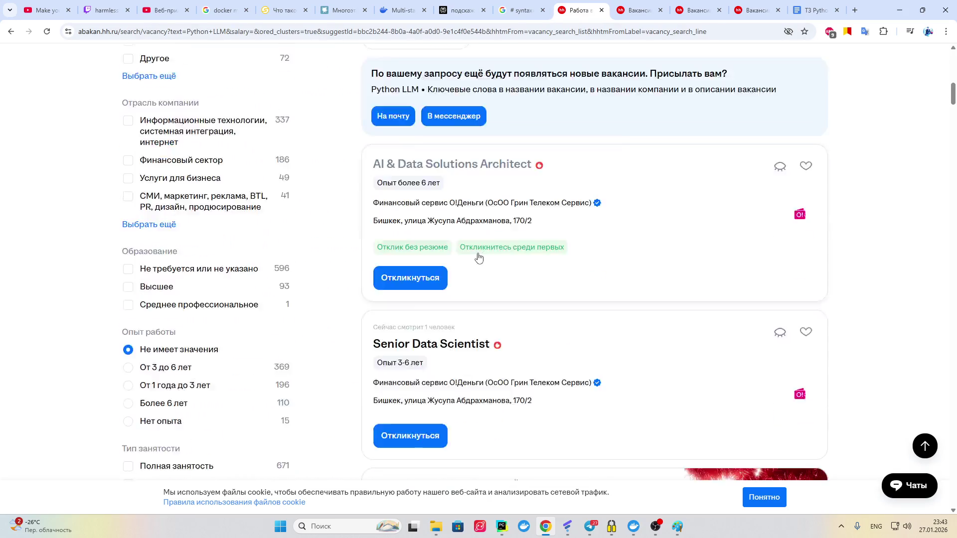
scroll(360, 249, "down", 4)
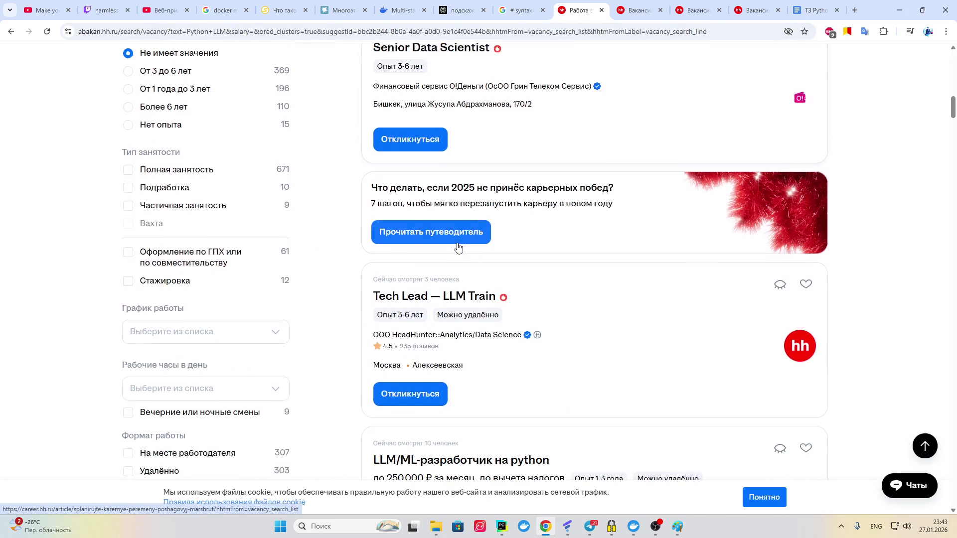
scroll(416, 268, "down", 4)
scroll(438, 214, "up", 2)
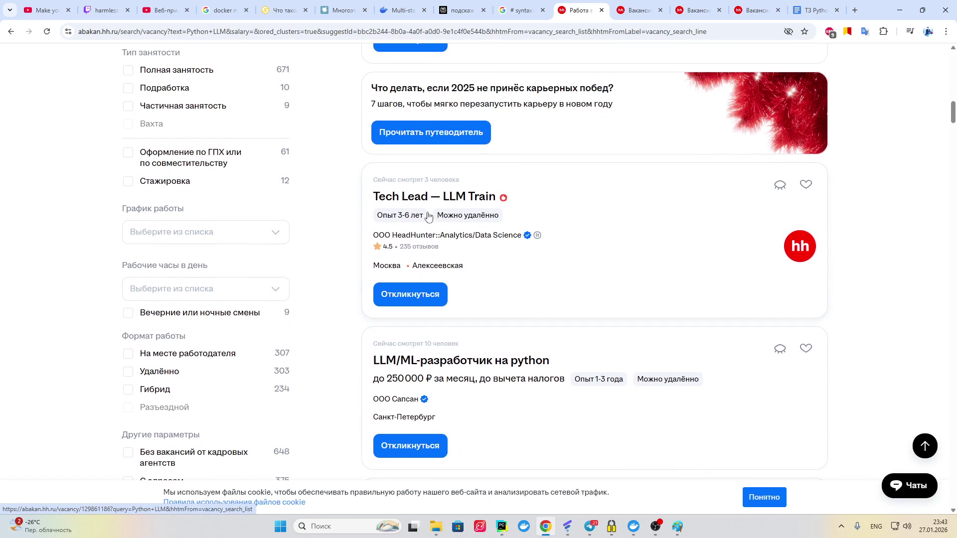
scroll(436, 249, "down", 4)
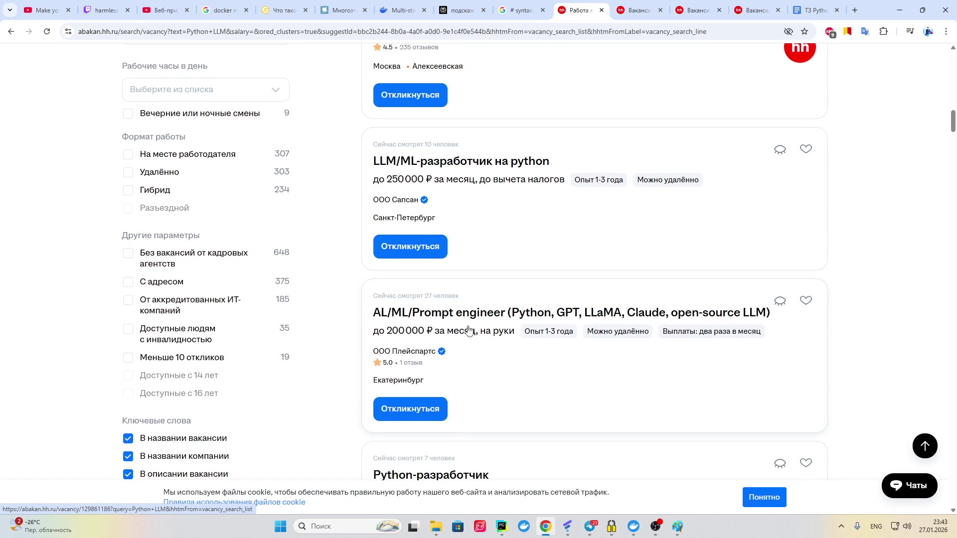
scroll(431, 317, "down", 7)
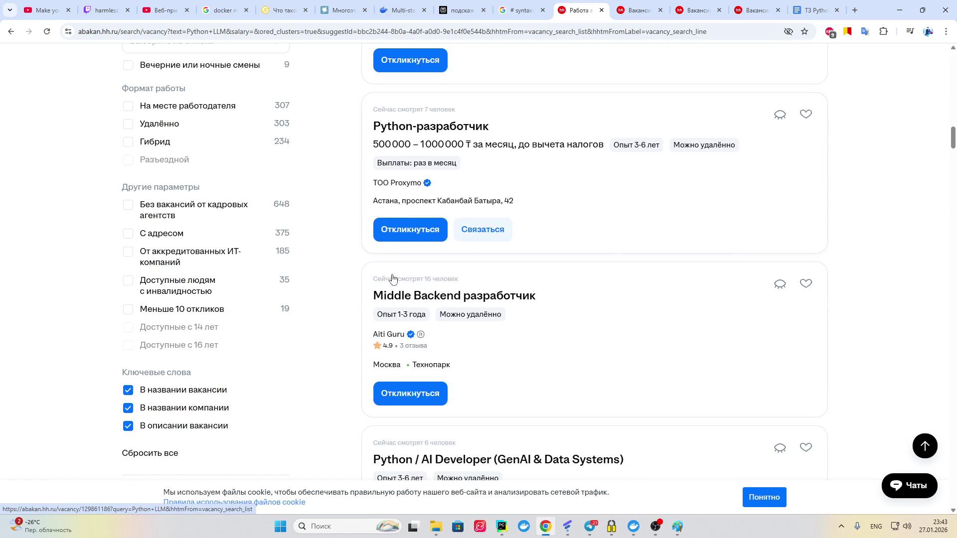
scroll(336, 307, "down", 3)
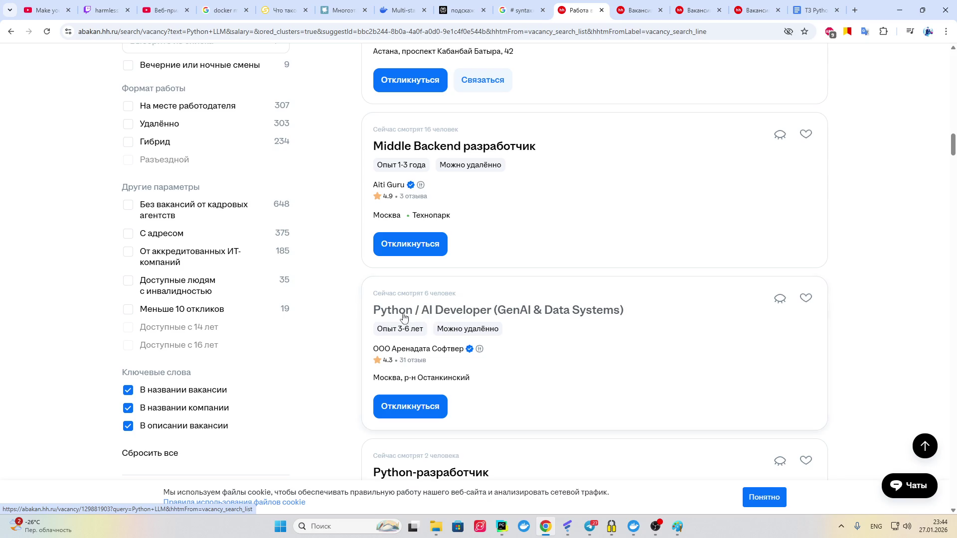
left_click(482, 312)
scroll(423, 290, "down", 10)
scroll(344, 174, "up", 2)
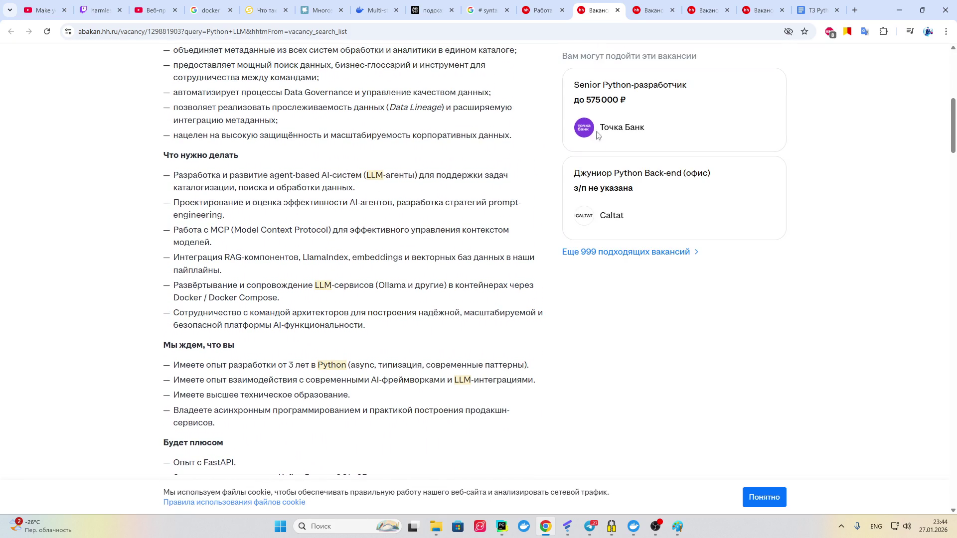
left_click(617, 11)
scroll(553, 219, "down", 3)
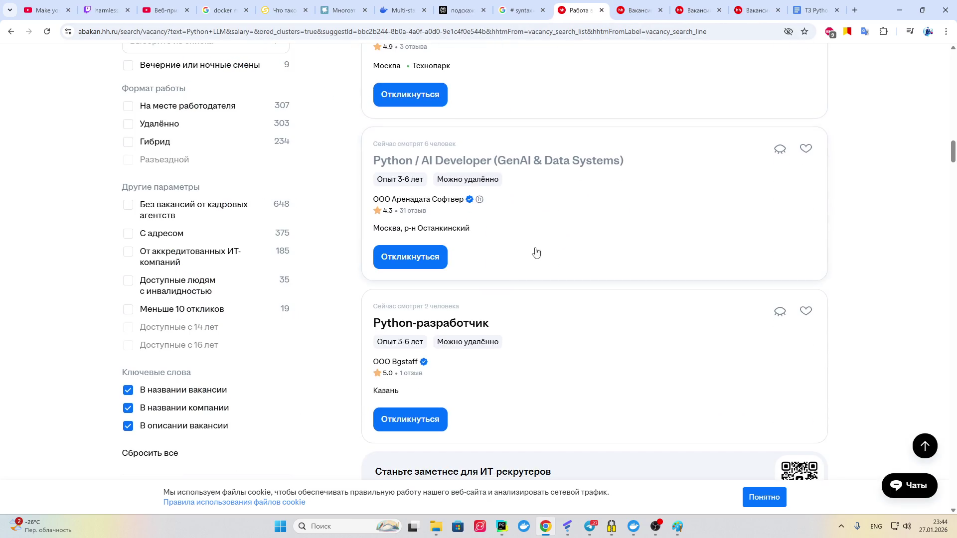
scroll(518, 260, "down", 3)
scroll(523, 260, "down", 6)
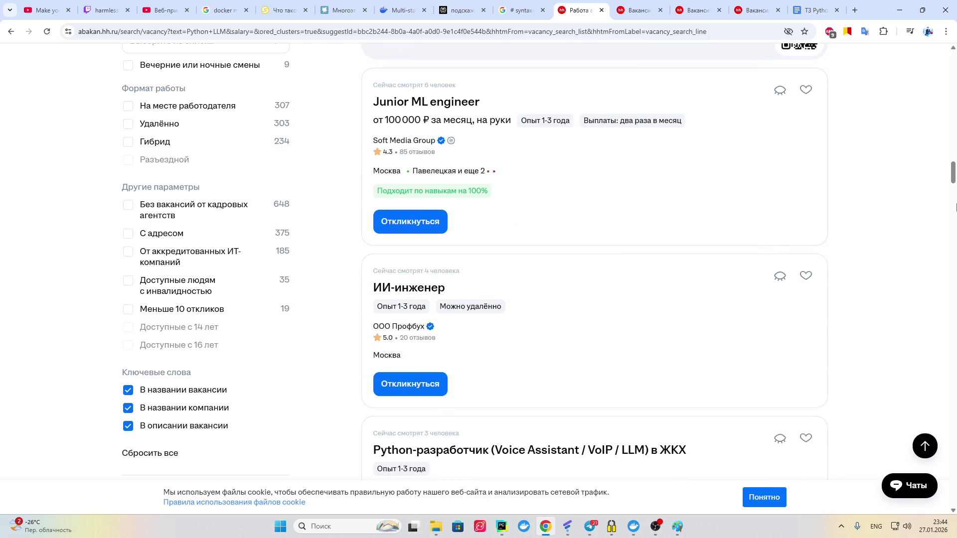
left_click_drag(953, 181, 954, 148)
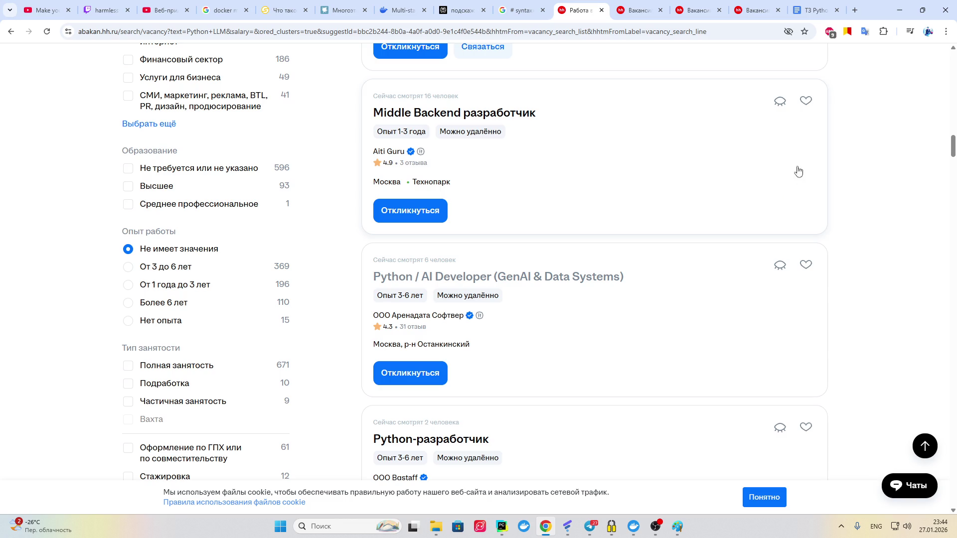
left_click_drag(955, 155, 955, 50)
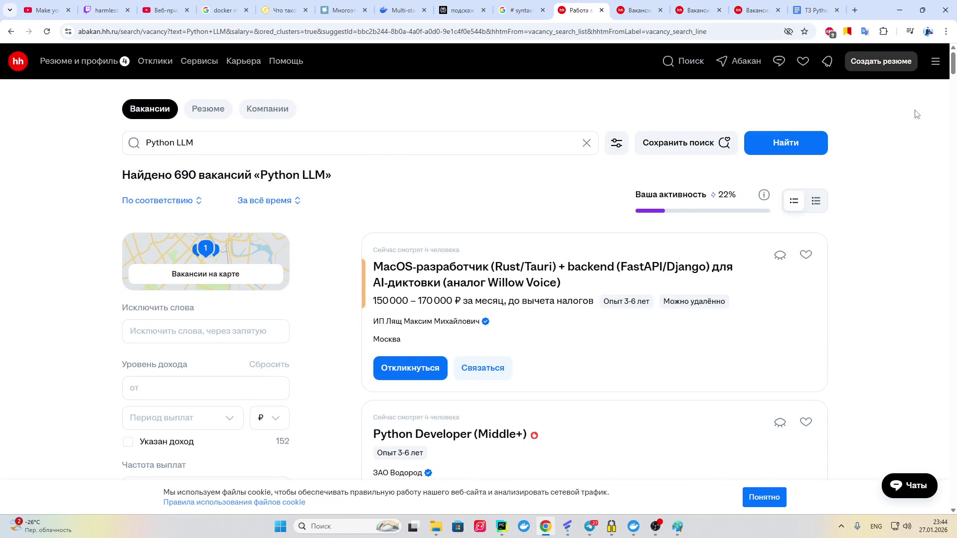
Step: Switch from the Python LLM results to the Twitch Python/FastAPI live stream tab
scroll(919, 110, "down", 3)
scroll(856, 157, "down", 5)
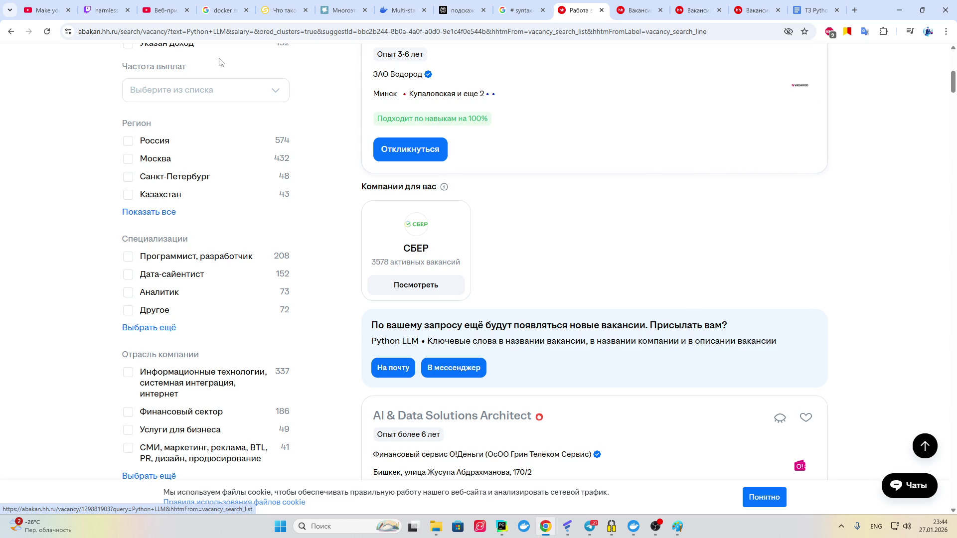
left_click(111, 9)
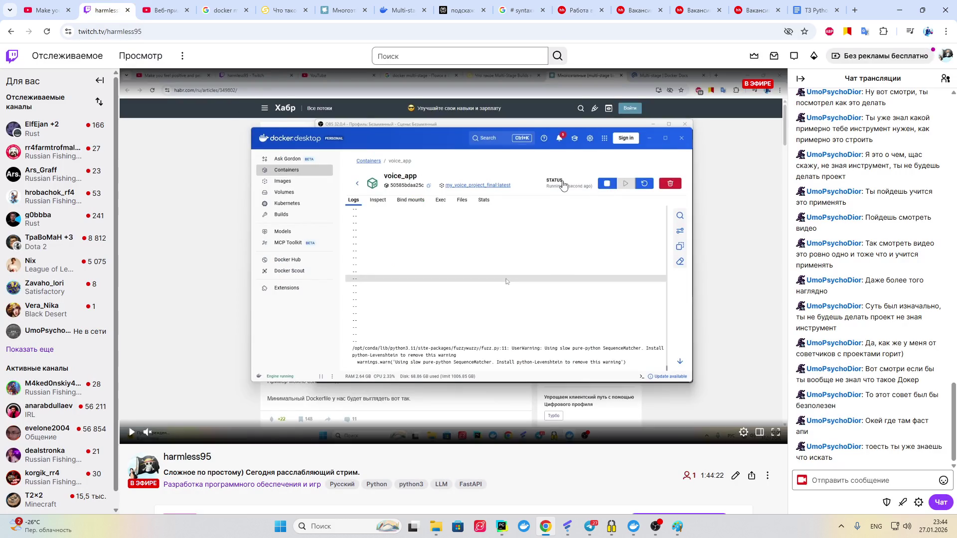
Step: View the 'ТЗ Python - API чатов и сообщений' spec, then bring up OBS and focus its chat message box
left_click(810, 10)
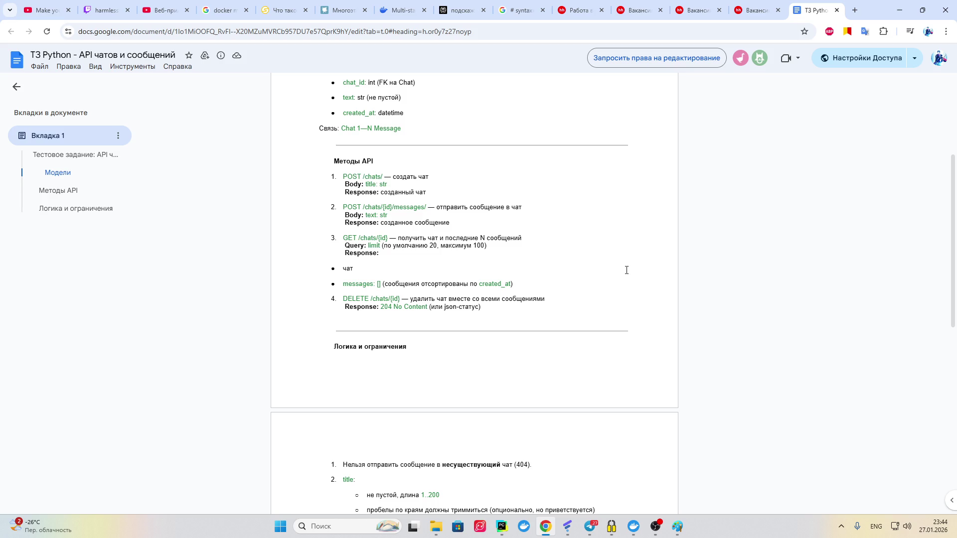
left_click(656, 526)
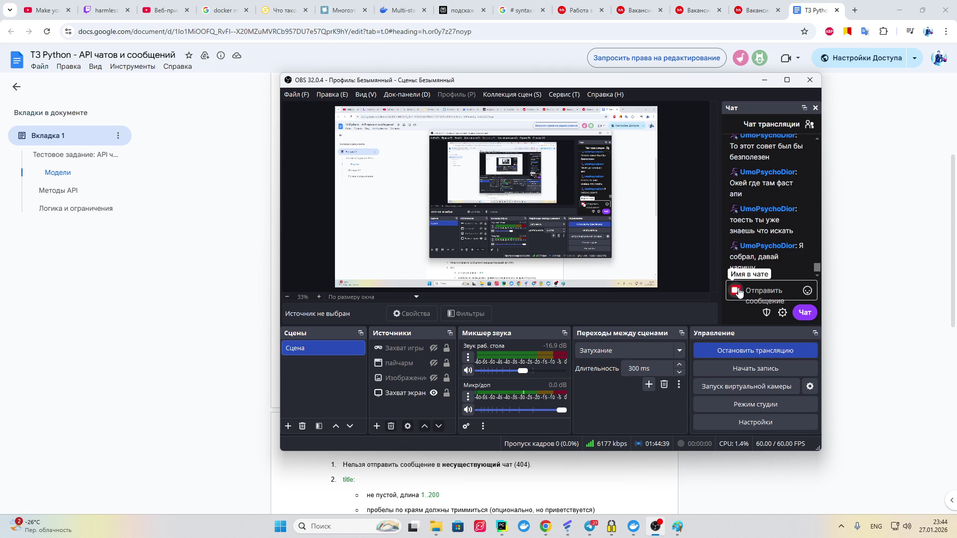
left_click(763, 288)
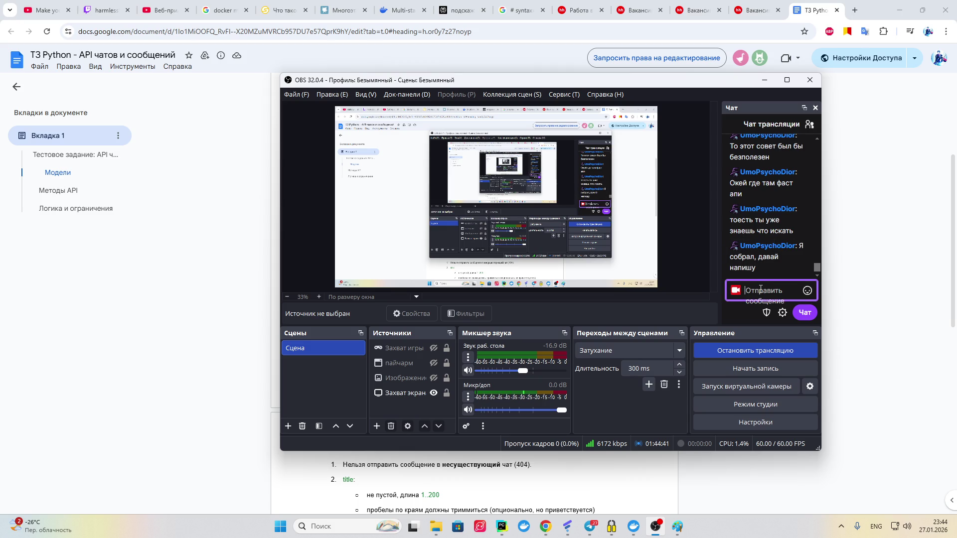
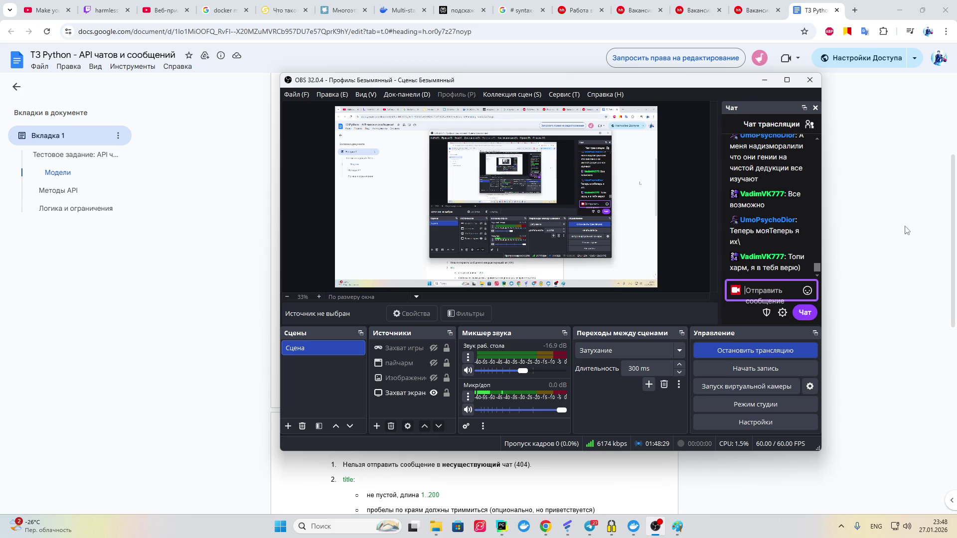
Step: Leave the chat-and-messages API spec and bring up Docker's multi-stage builds documentation
left_click(922, 184)
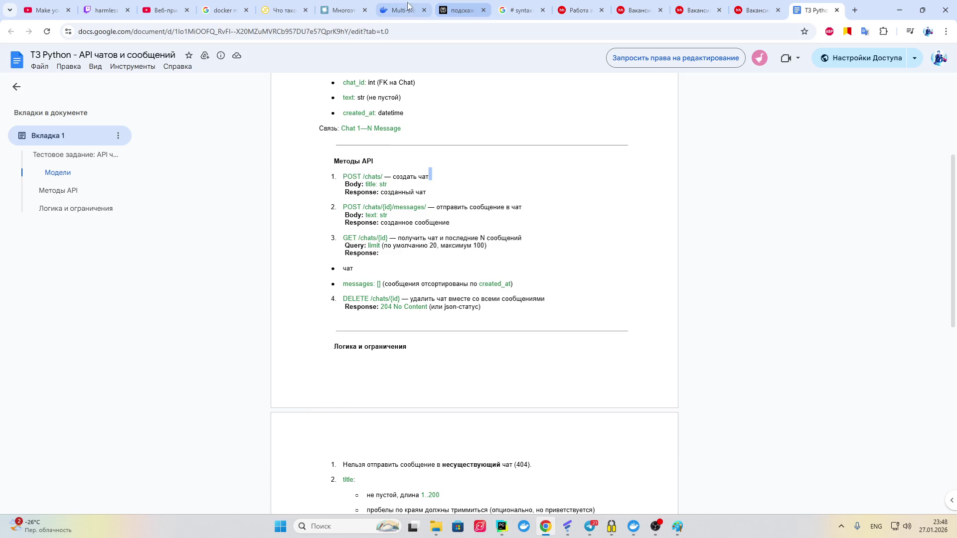
left_click(401, 9)
scroll(396, 225, "down", 2)
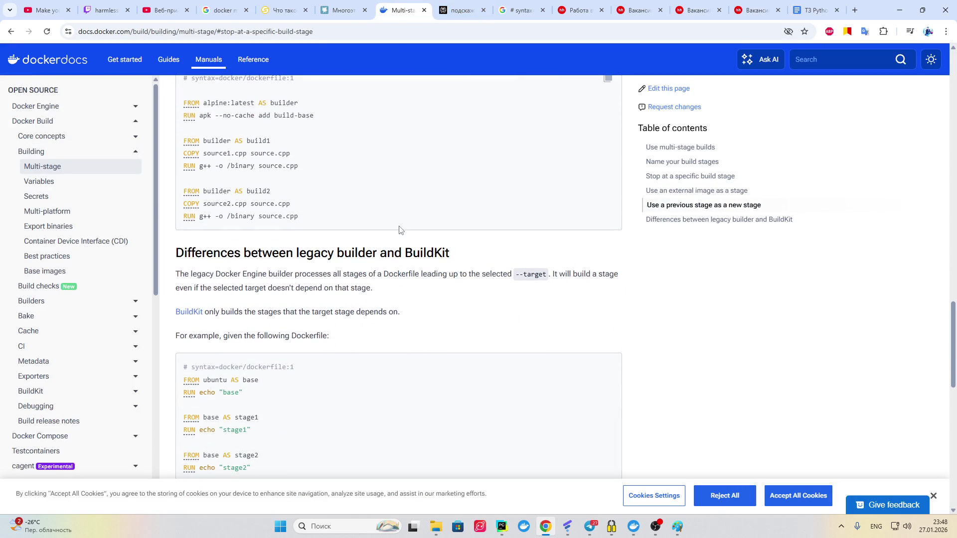
scroll(404, 232, "down", 1)
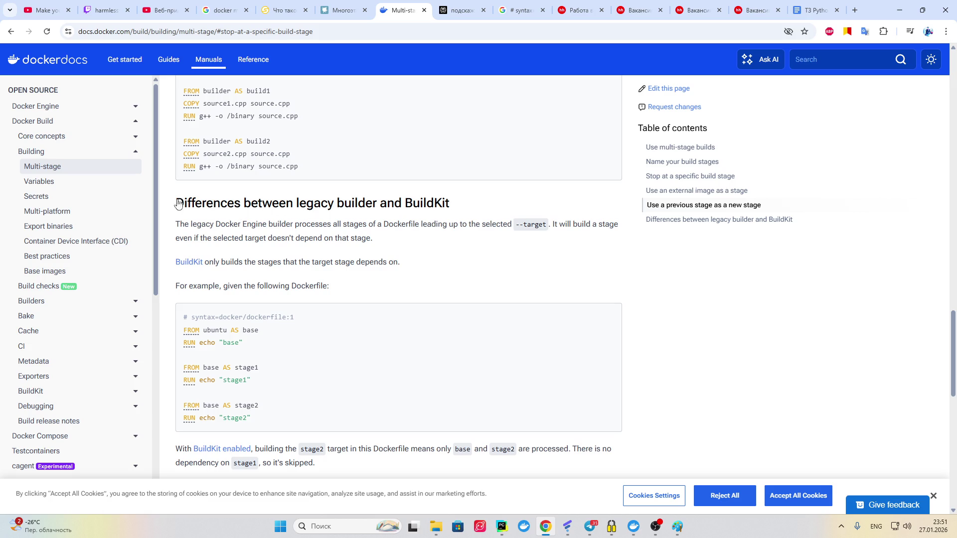
left_click_drag(175, 205, 243, 209)
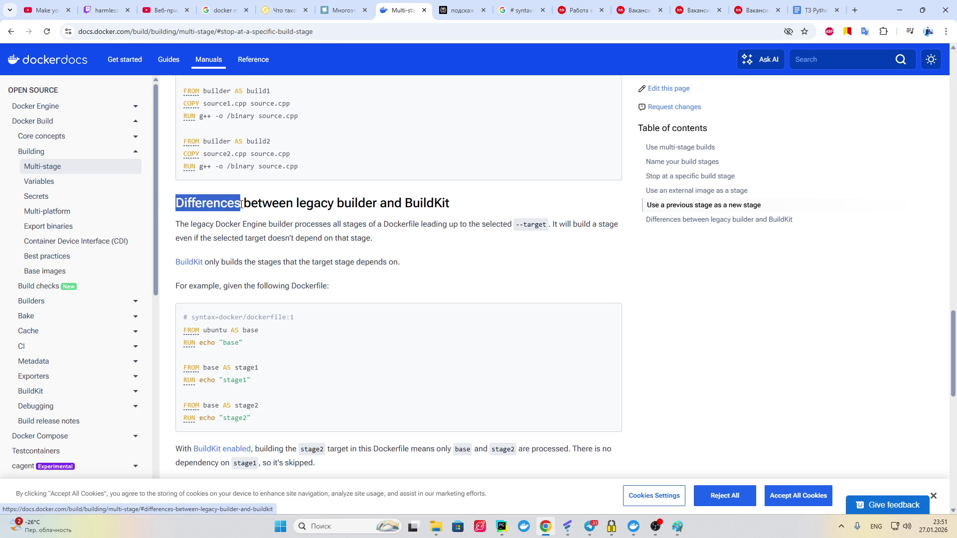
left_click(433, 251)
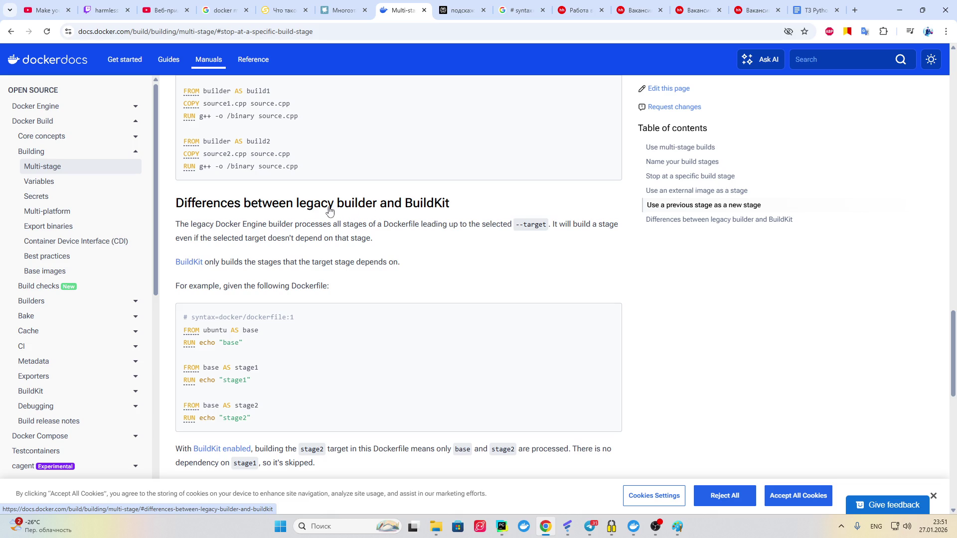
mouse_move(473, 211)
left_mouse_down()
mouse_move(180, 202)
mouse_move(30, 226)
left_mouse_up()
left_click(541, 274)
mouse_move(466, 210)
left_mouse_down()
mouse_move(305, 204)
mouse_move(166, 216)
left_mouse_up()
left_click(456, 220)
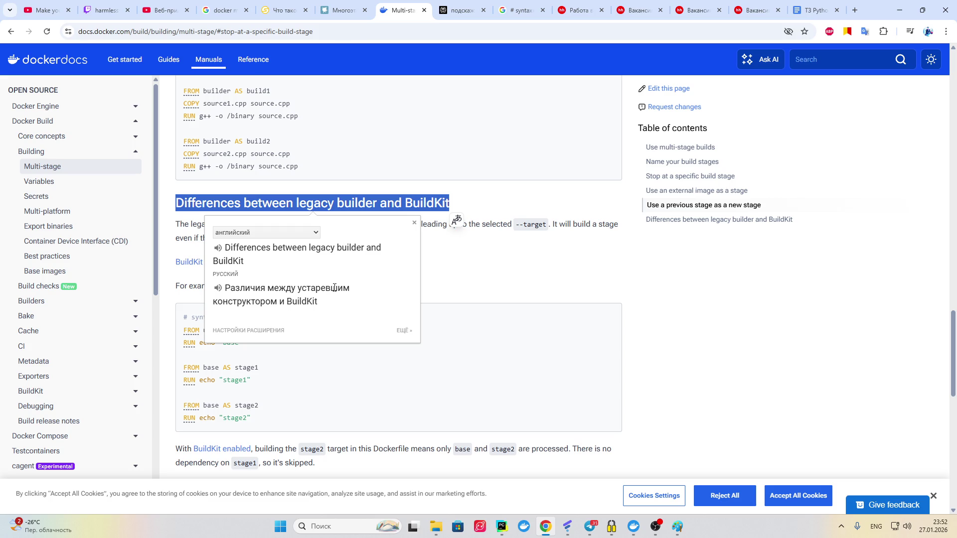
left_click(492, 271)
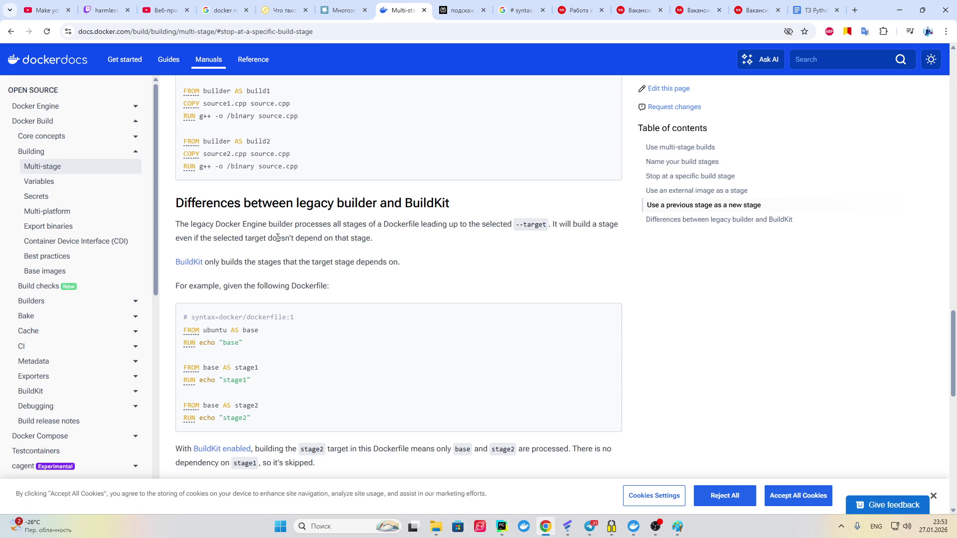
left_click(594, 532)
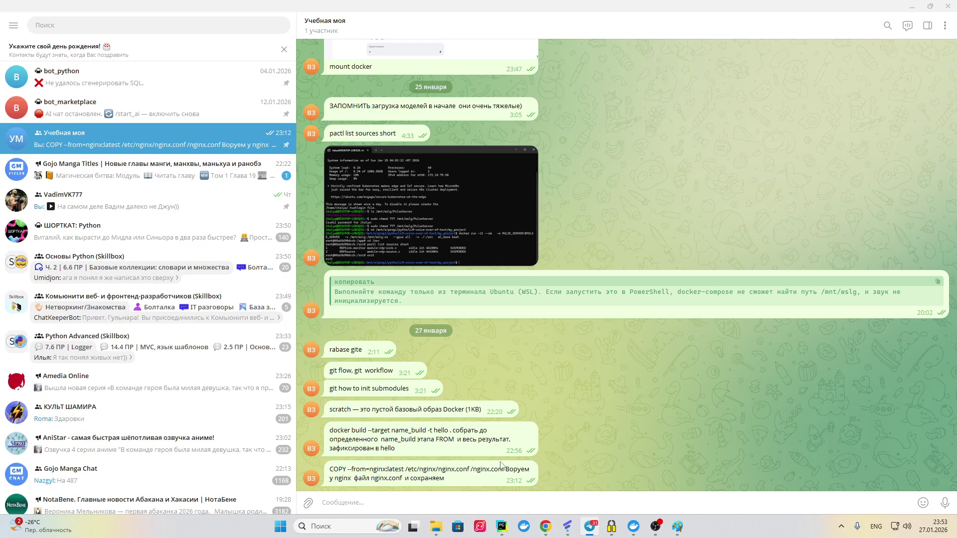
mouse_move(547, 528)
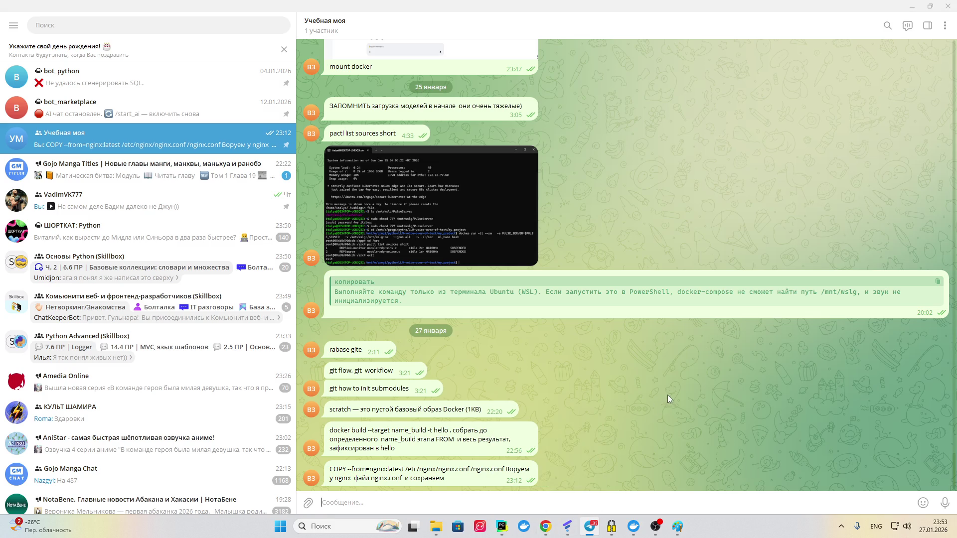
left_click(546, 527)
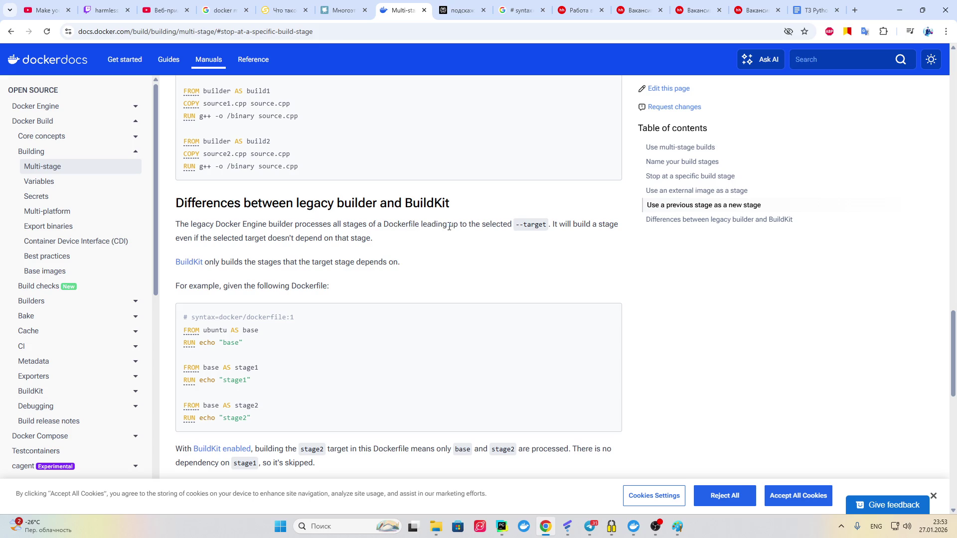
Step: Translate the word 'leading' into Russian via the translate popup, then close it
left_click_drag(448, 226, 422, 226)
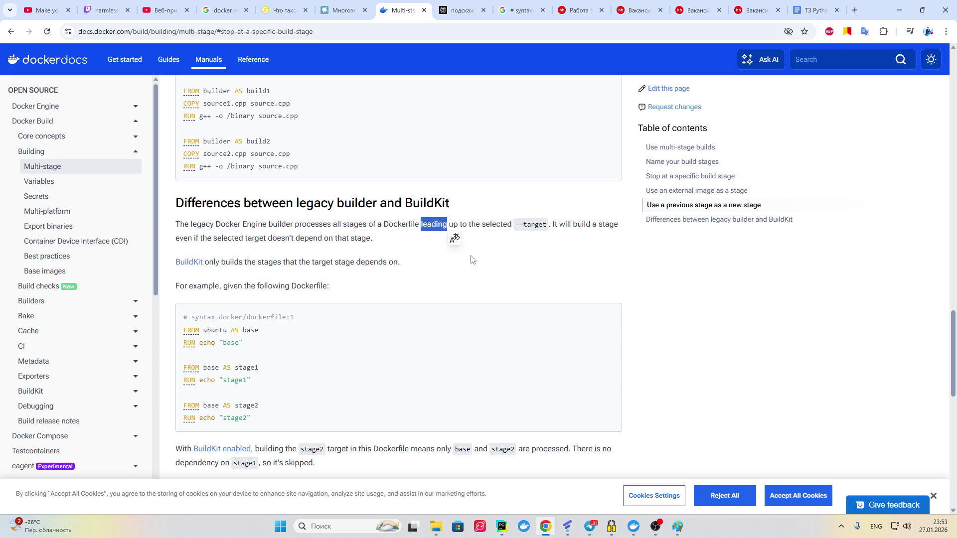
left_click(455, 239)
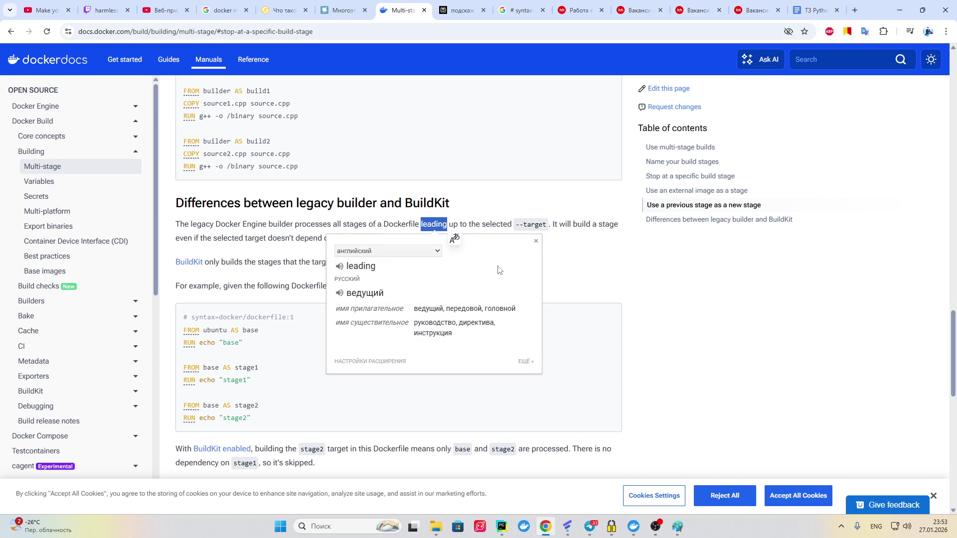
left_click(570, 267)
Step: Mute the OBS microphone and jump to 'Differences between legacy builder and BuildKit'
left_click(659, 530)
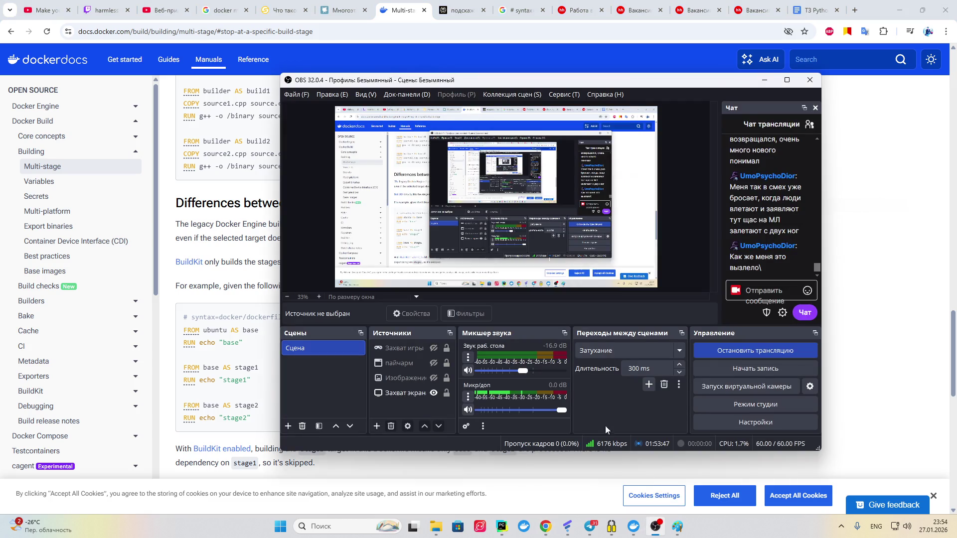
left_click(467, 409)
left_click(835, 226)
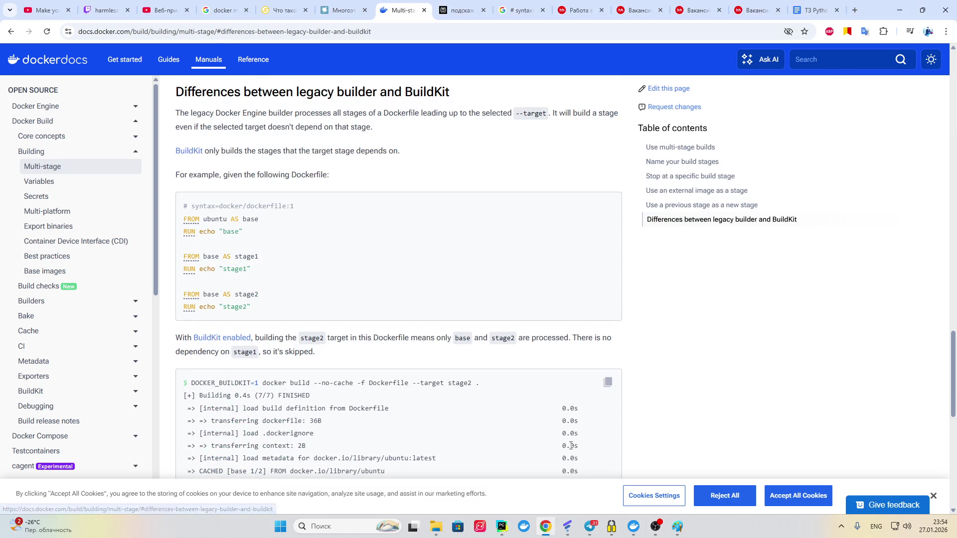
left_click(656, 528)
left_click(658, 529)
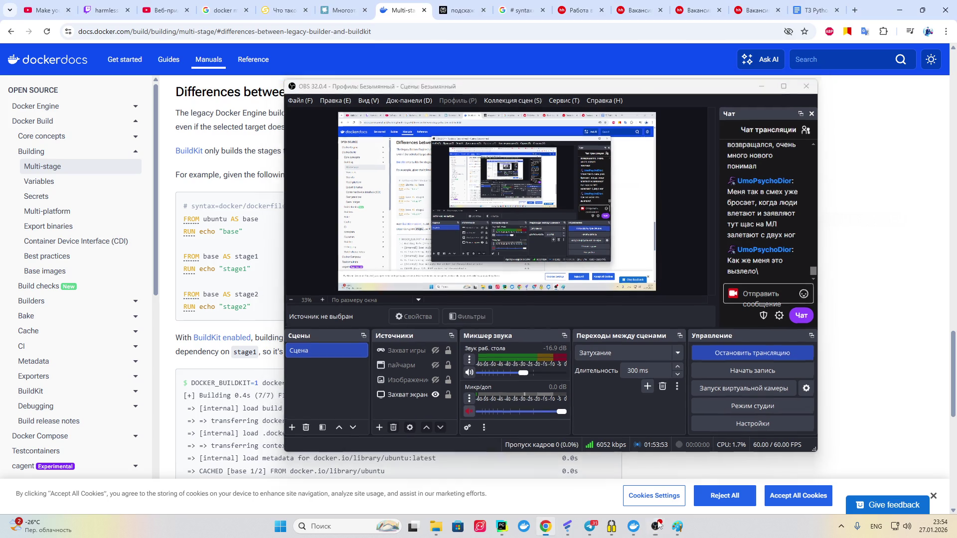
scroll(561, 231, "up", 1)
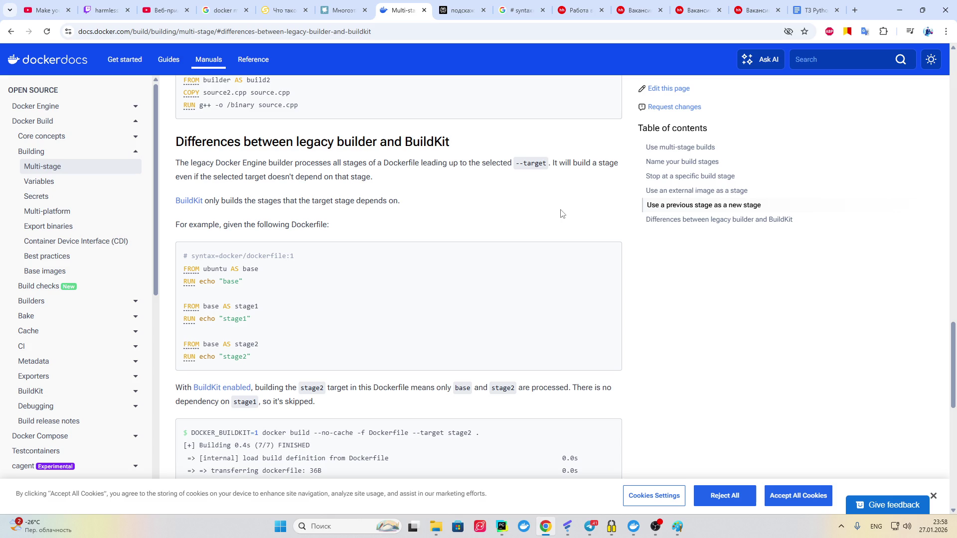
Step: Bring the OBS streaming window forward and unmute the Mic/Aux input in the Audio Mixer
left_click(655, 525)
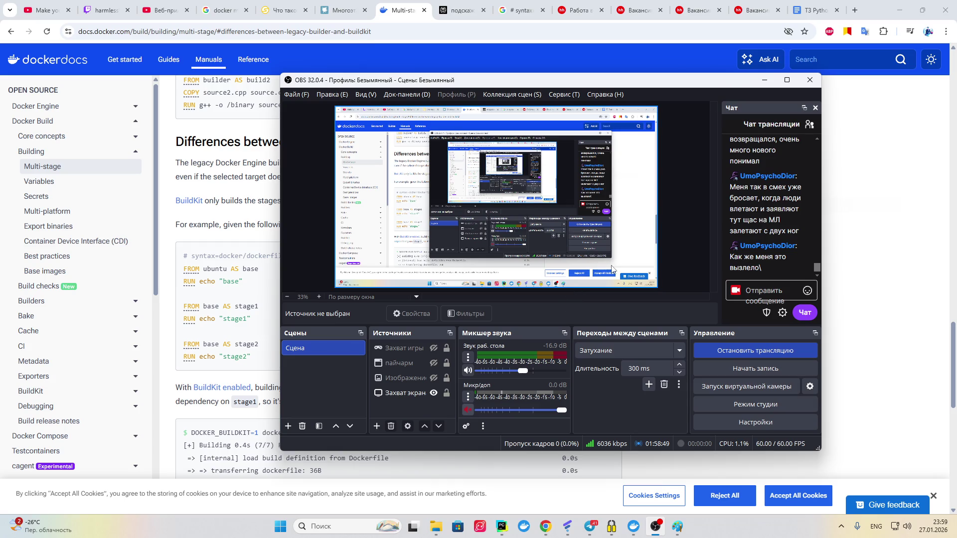
left_click(467, 410)
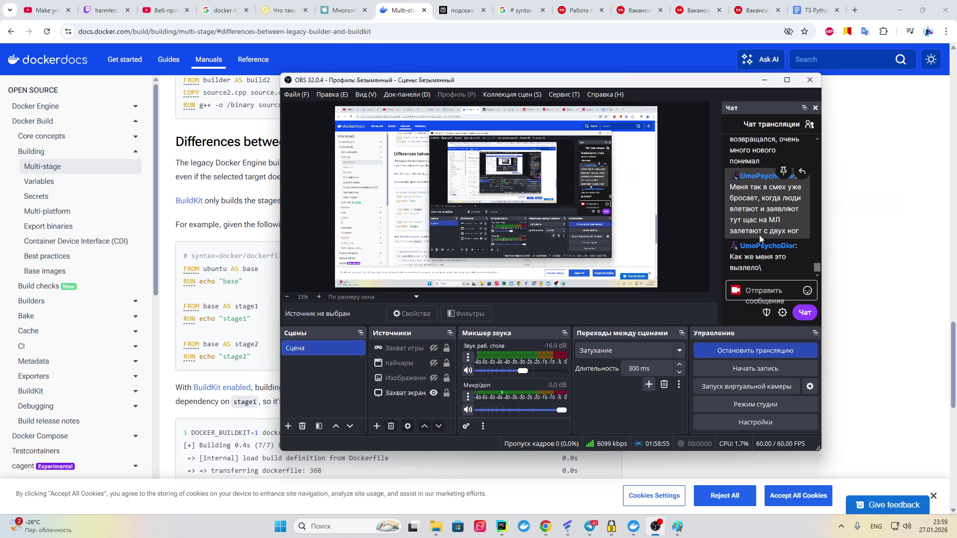
scroll(772, 236, "up", 3)
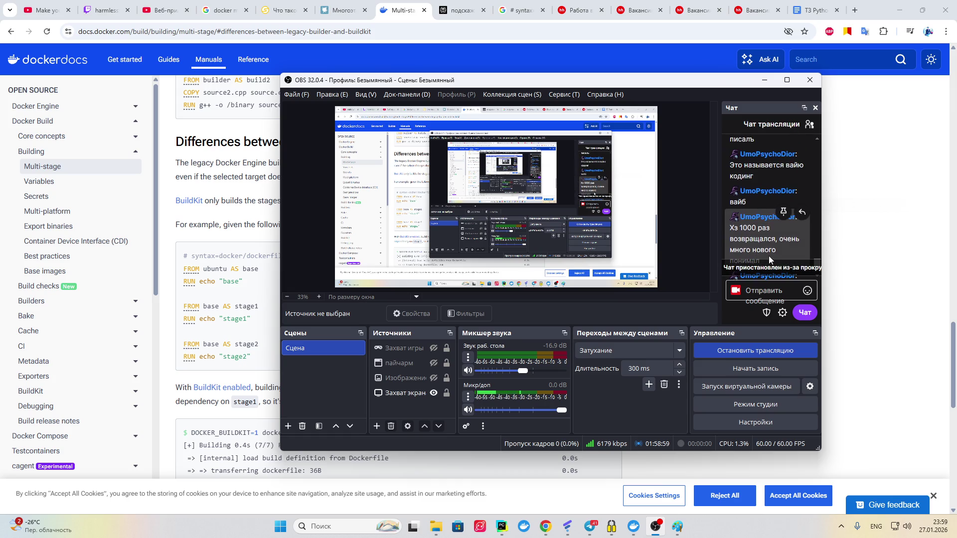
scroll(772, 255, "down", 3)
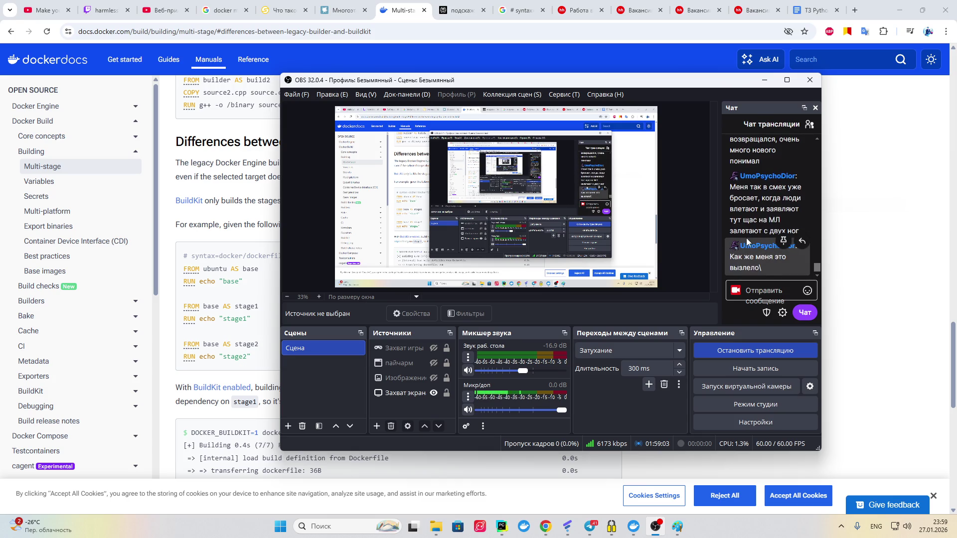
scroll(745, 265, "up", 1)
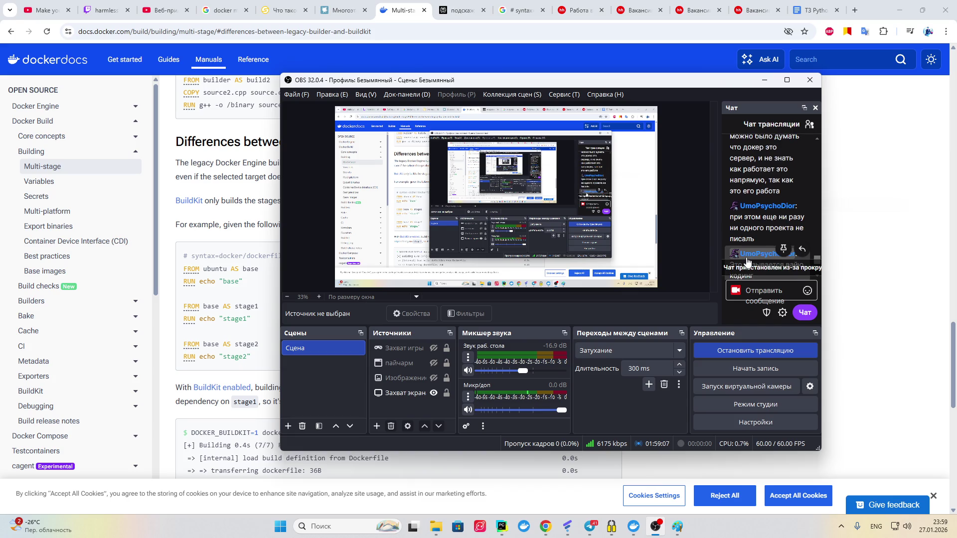
scroll(746, 252, "down", 1)
Step: Go back to the Docker Docs page at the 'Differences between legacy builder and BuildKit' section
scroll(746, 251, "down", 1)
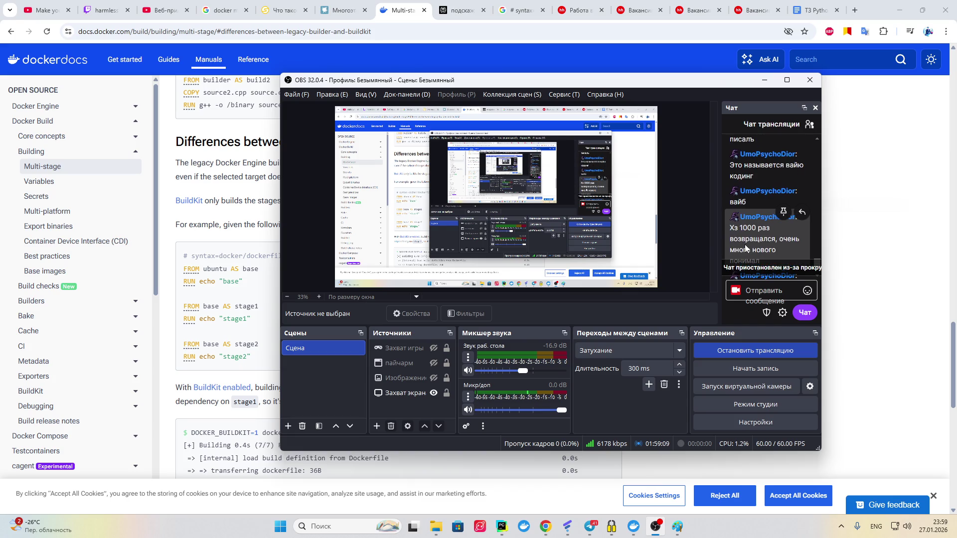
scroll(745, 245, "down", 1)
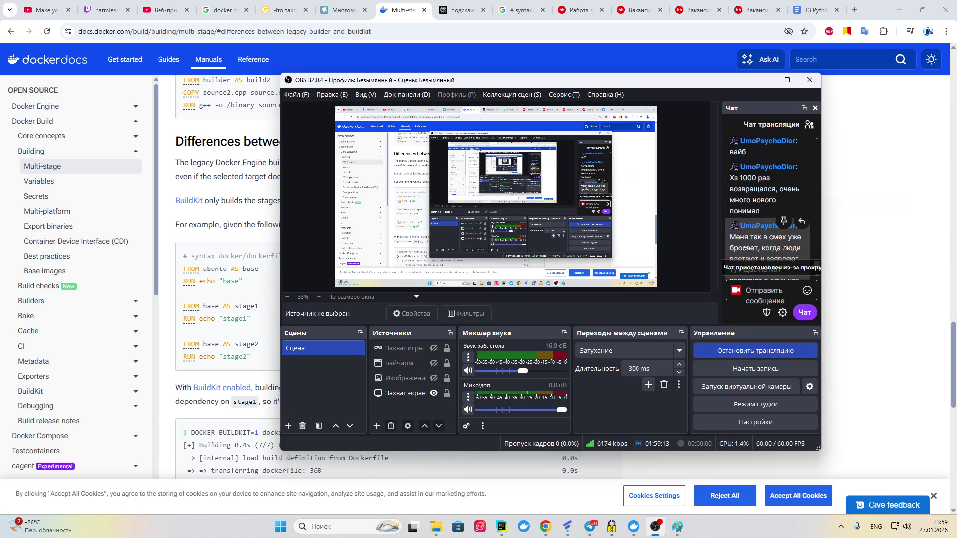
scroll(746, 245, "down", 1)
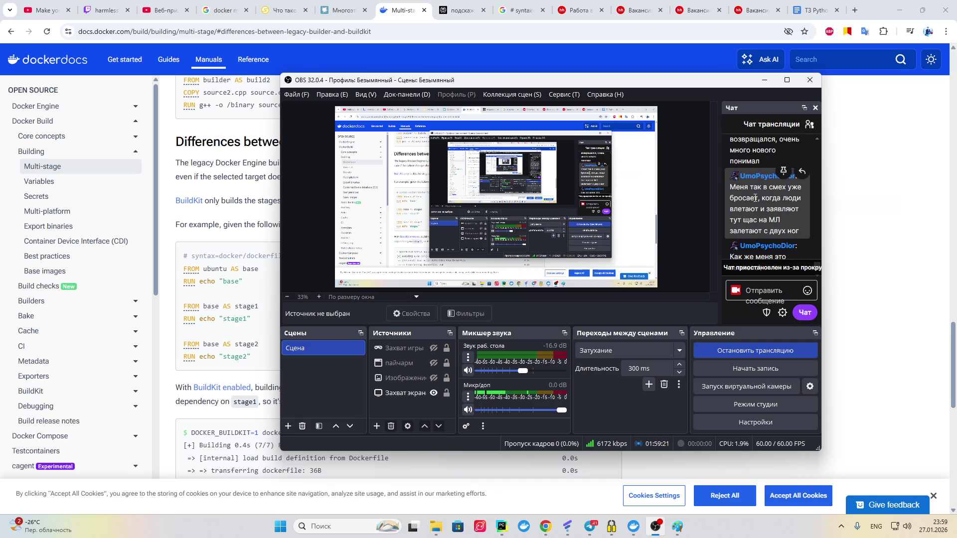
scroll(755, 198, "down", 3)
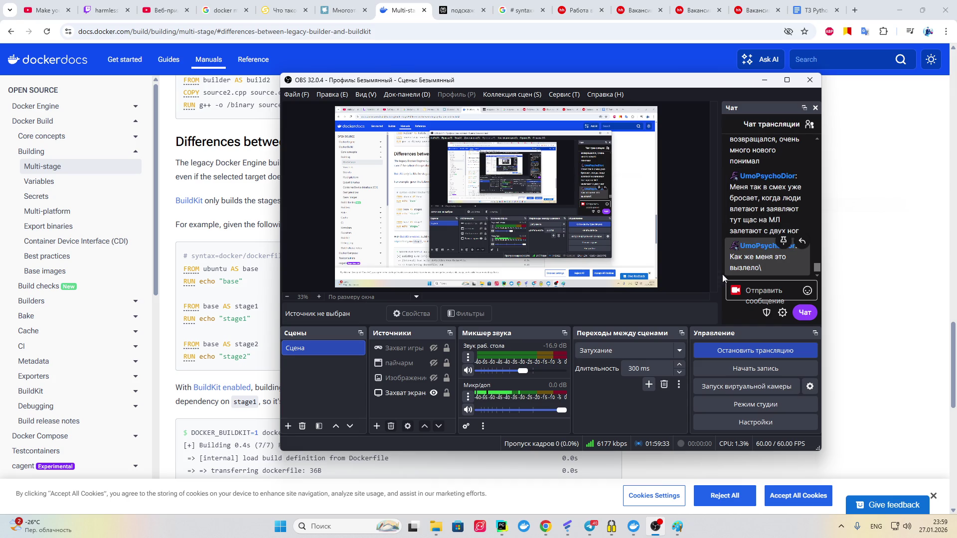
left_click(855, 289)
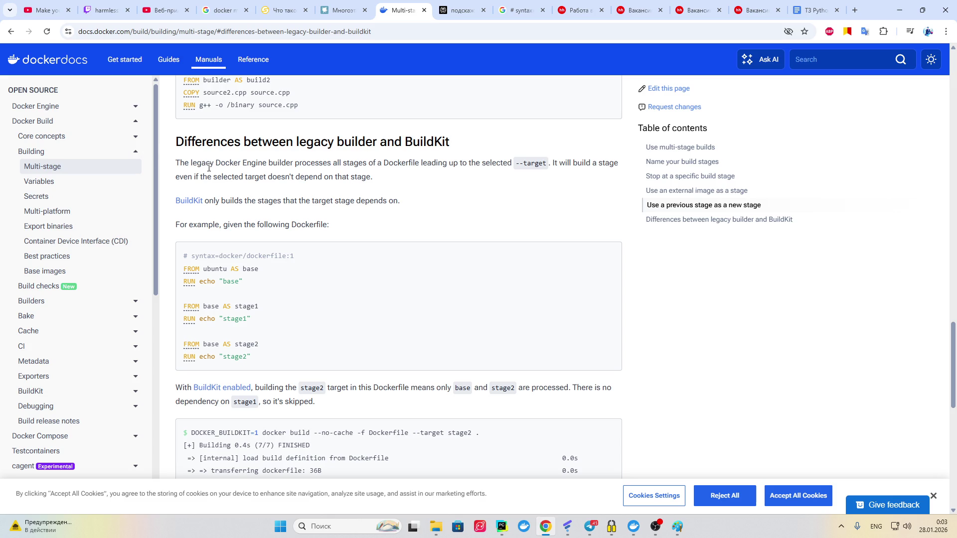
Step: Translate the legacy builder sentence, dismiss it, then select the sentence about building unneeded stages
left_click_drag(175, 164, 549, 172)
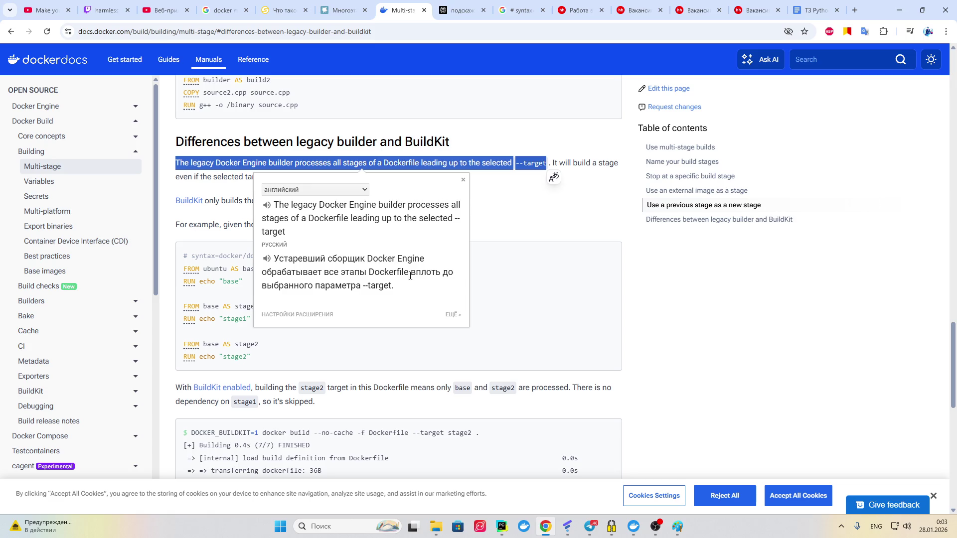
left_click(545, 224)
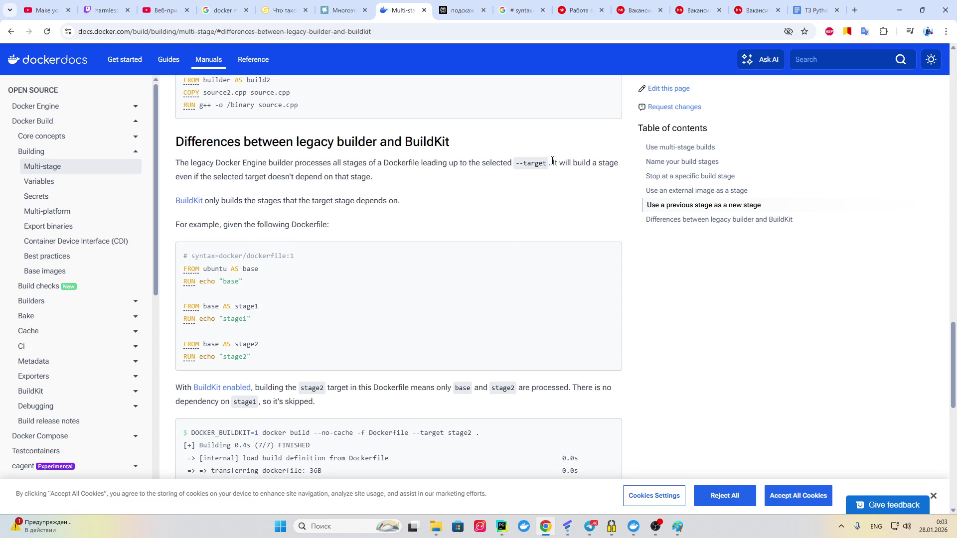
mouse_move(553, 163)
left_mouse_down()
mouse_move(537, 181)
mouse_move(371, 178)
left_mouse_up()
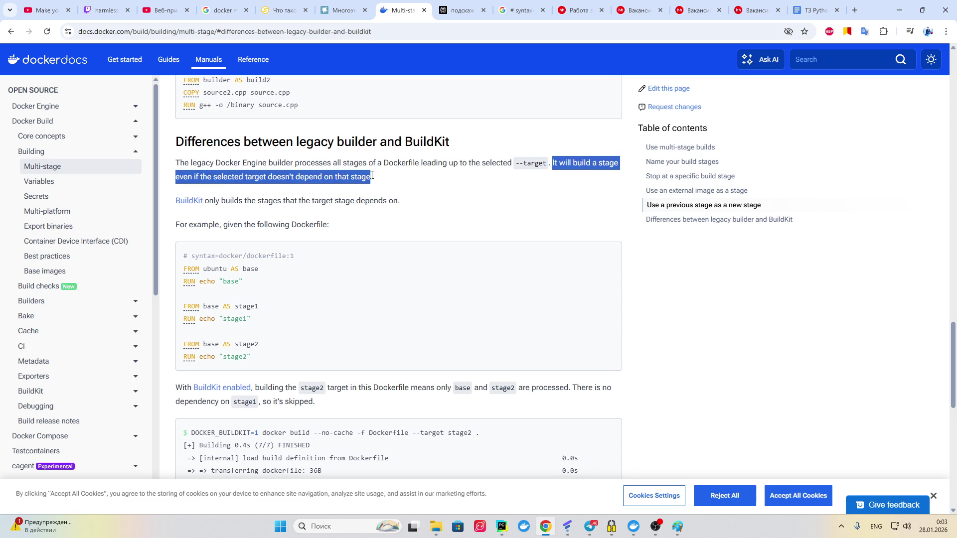